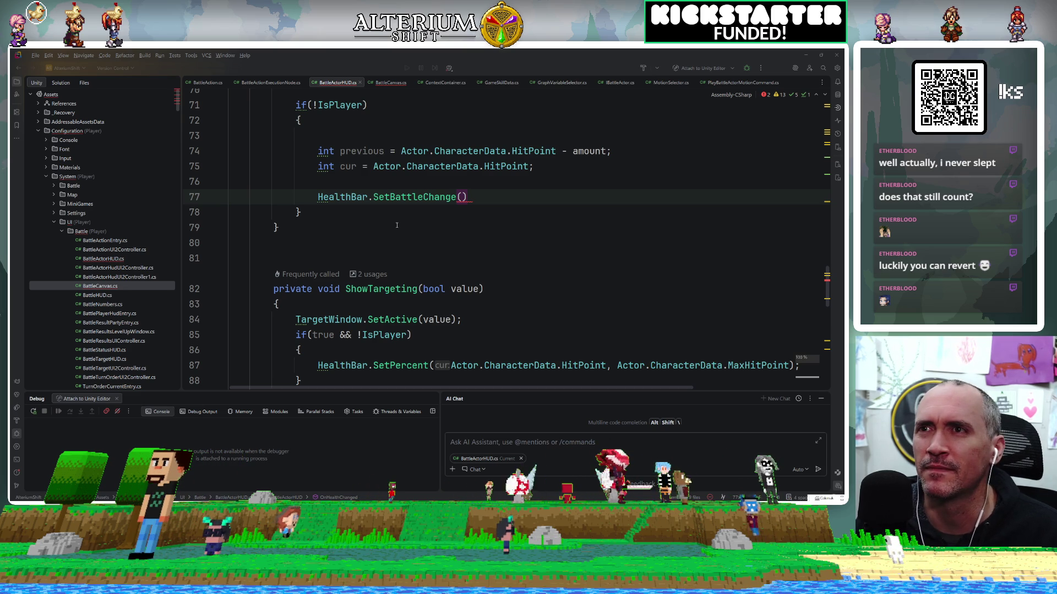
Step: Accept the completion SetBattleChange(previous, cur, Actor.CharacterData.MaxHitPoint) in OnHealthChanged, then leave Rider
{"action": "key", "text": "Tab"}
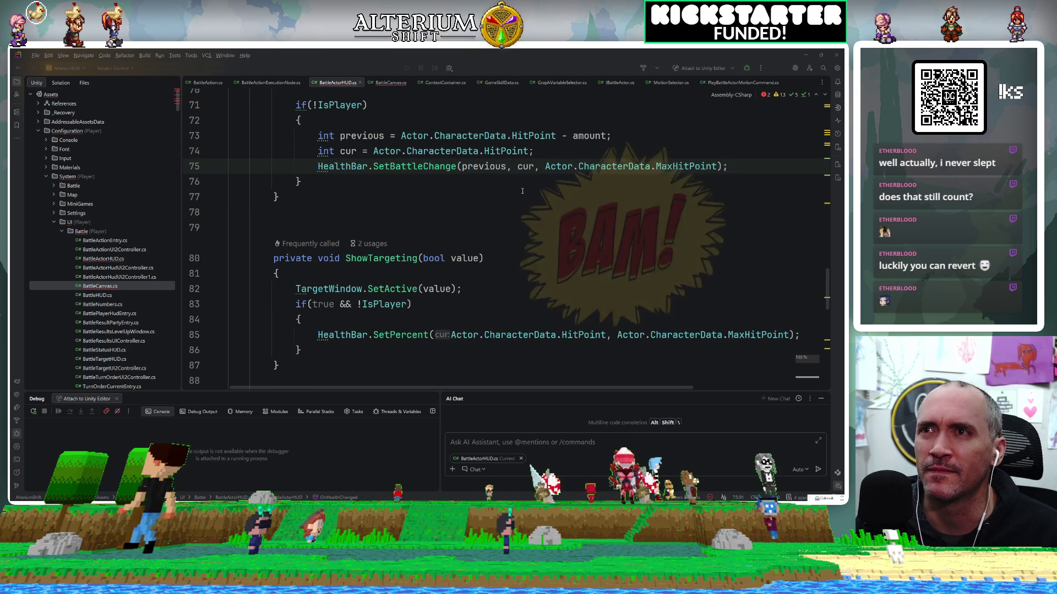
{"action": "left_click", "coordinate": [372, 190]}
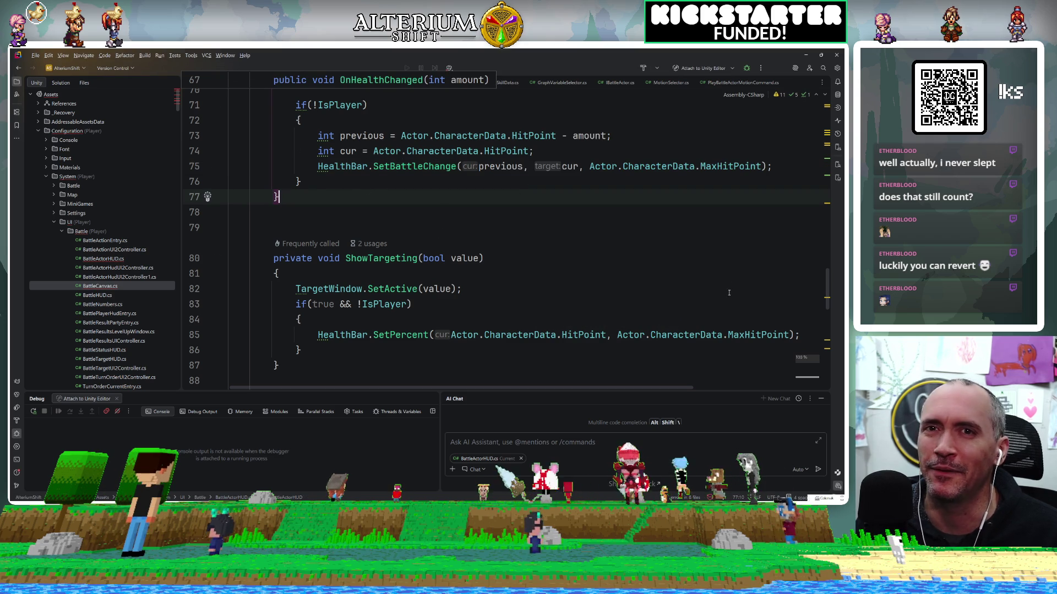
{"action": "key", "text": "alt+Tab"}
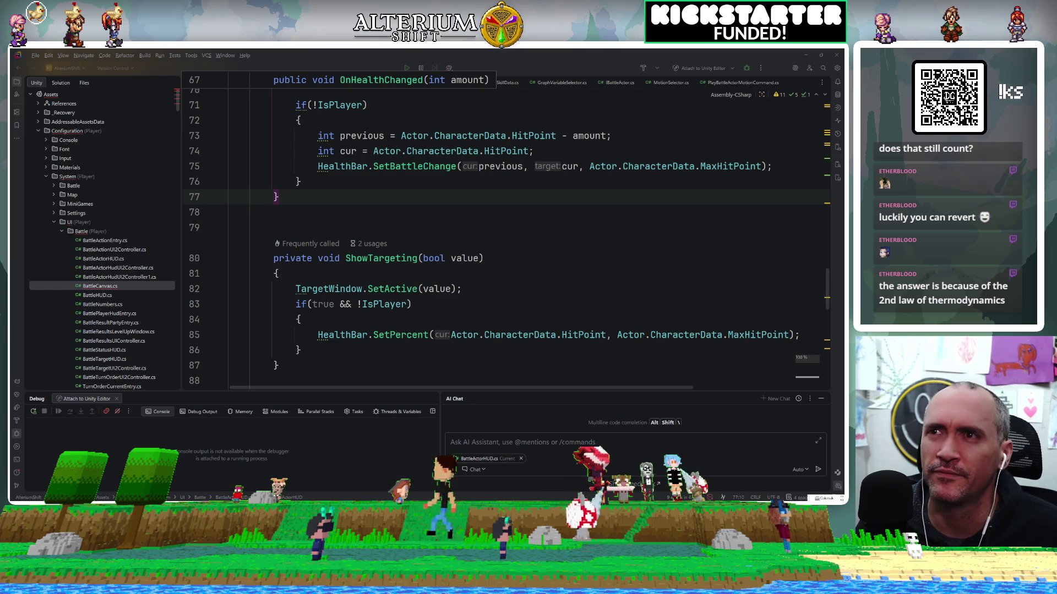
{"action": "key", "text": "alt+Tab"}
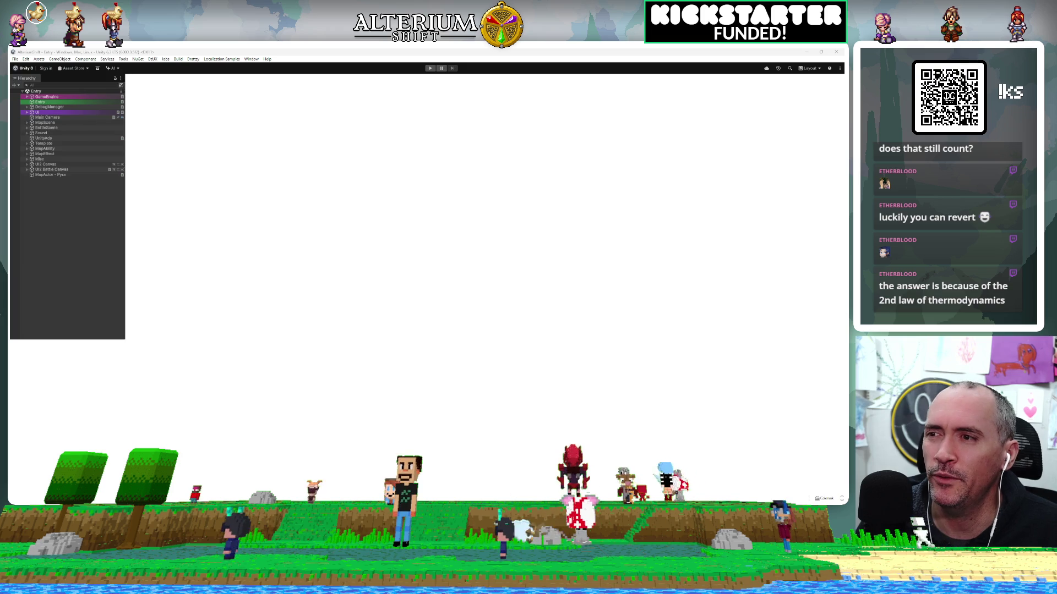
Step: Close the BattleActorHUD.cs, BattleCanvas.cs and ContextContainer.cs tabs in Rider, then return to Unity
{"action": "key", "text": "alt+Tab"}
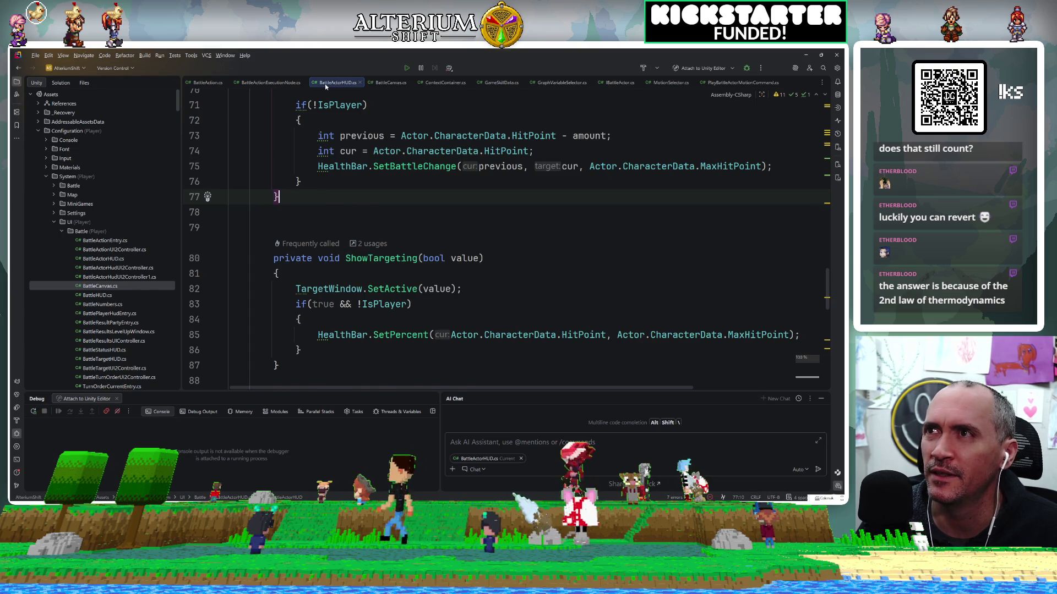
{"action": "middle_click", "coordinate": [325, 83]}
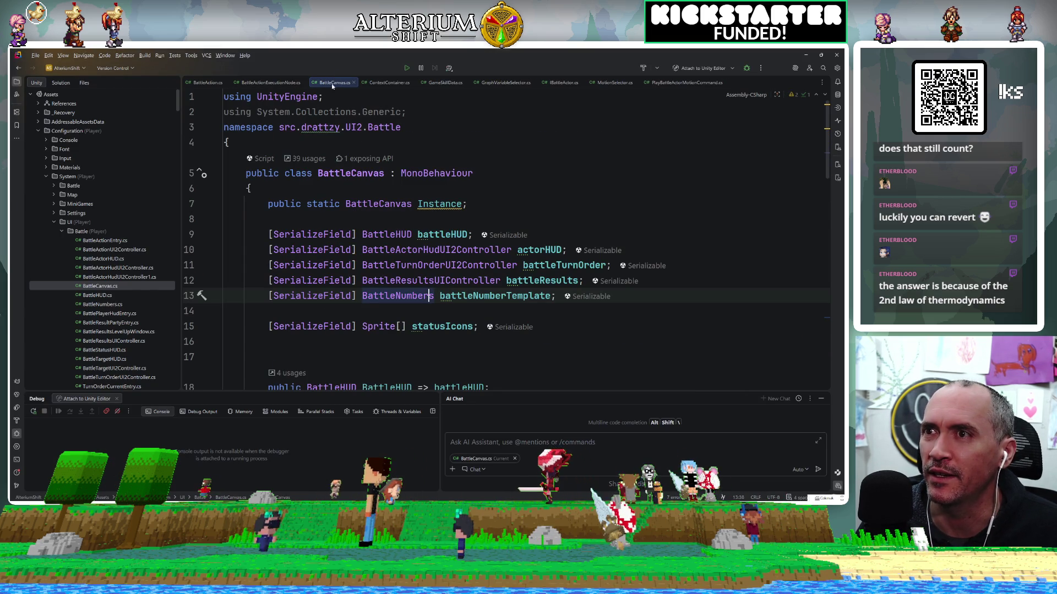
{"action": "middle_click", "coordinate": [336, 84]}
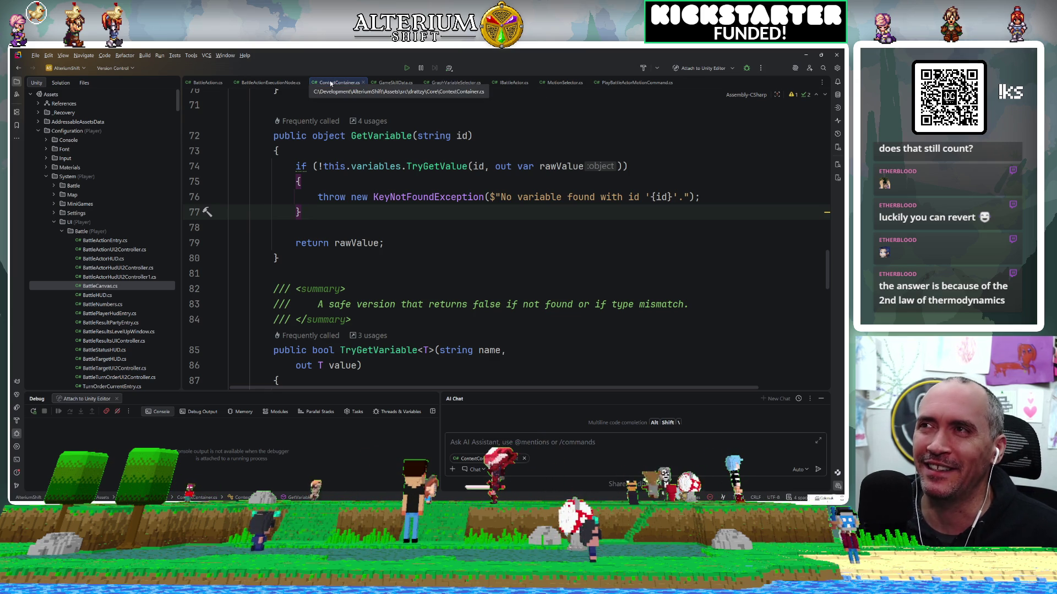
{"action": "middle_click", "coordinate": [335, 79]}
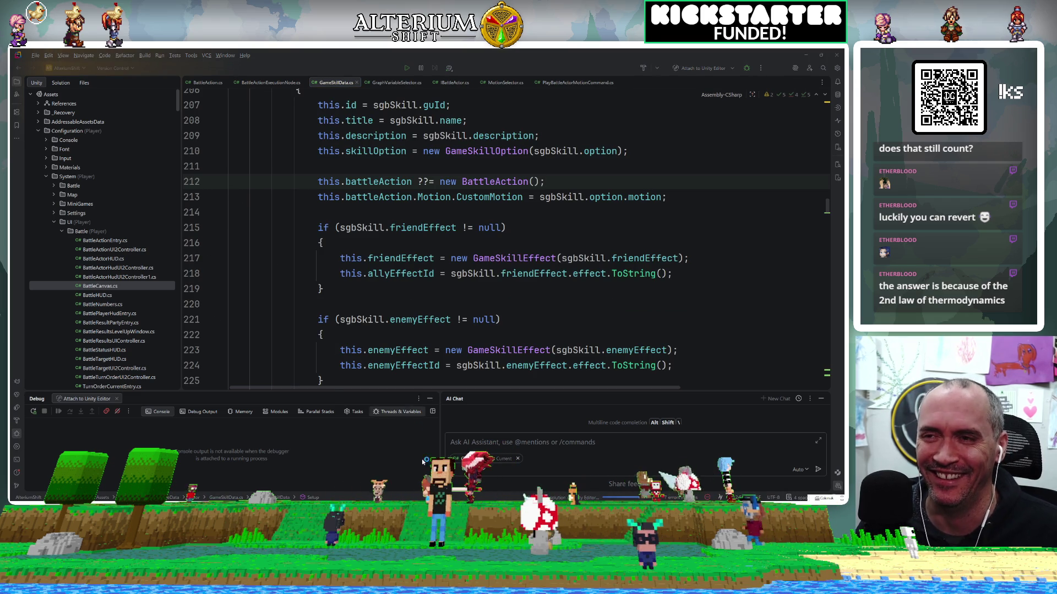
{"action": "key", "text": "alt+Tab"}
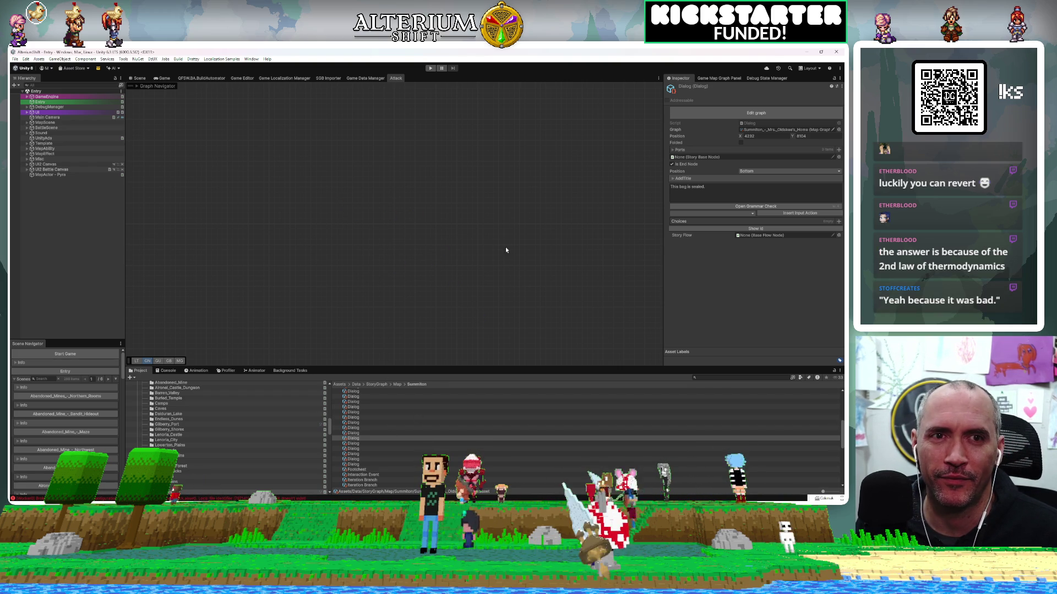
Step: Open the BattleSystemTester graph from the Configuration/System/Battle folder in the Project panel
{"action": "key", "text": "alt+Tab"}
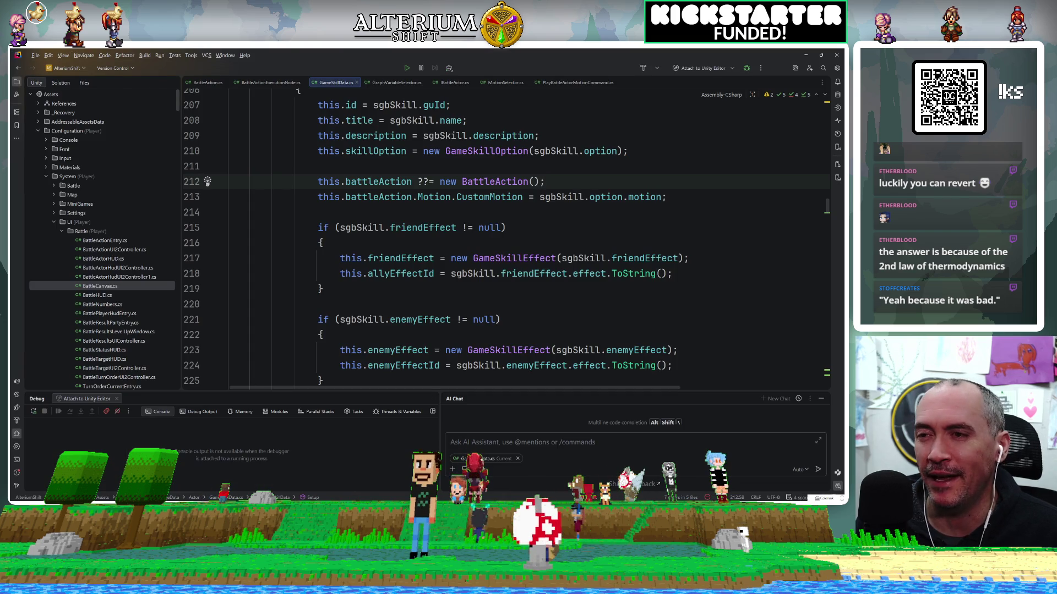
{"action": "key", "text": "alt+Tab"}
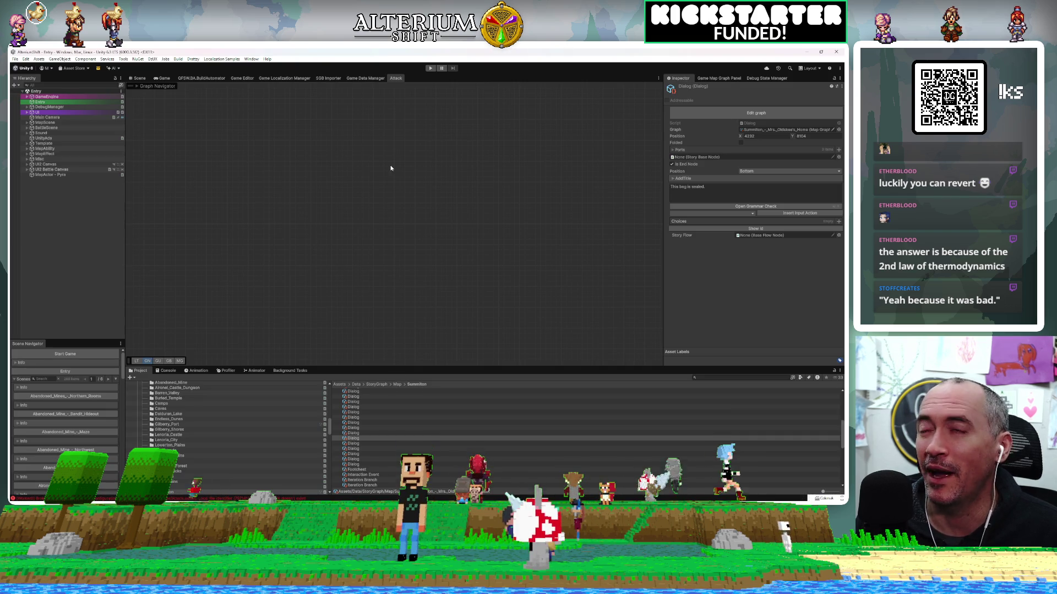
{"action": "scroll", "coordinate": [378, 436], "scroll_direction": "up", "scroll_amount": 5}
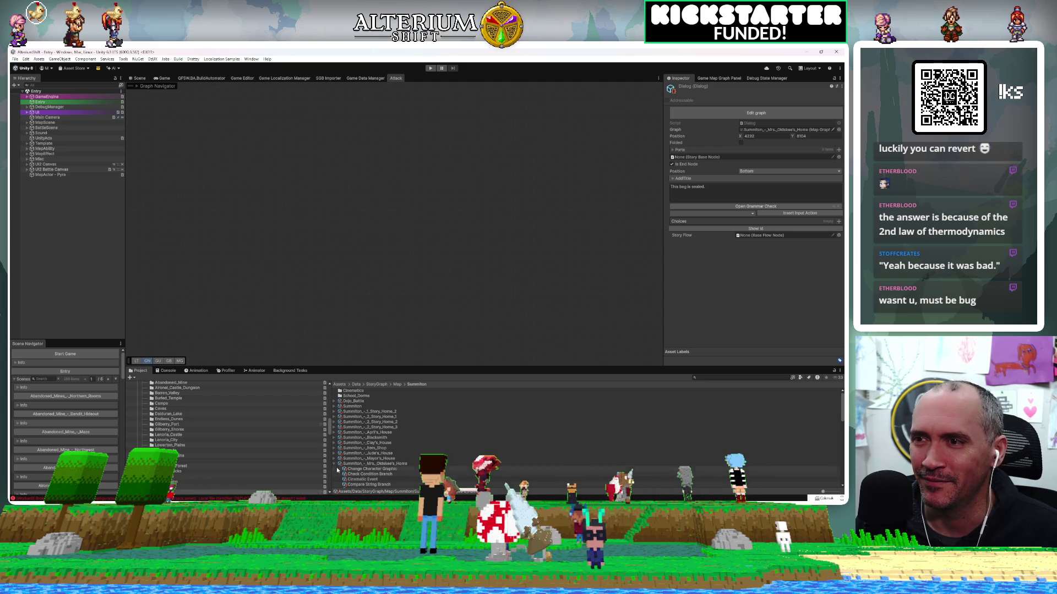
{"action": "scroll", "coordinate": [174, 411], "scroll_direction": "up", "scroll_amount": 10}
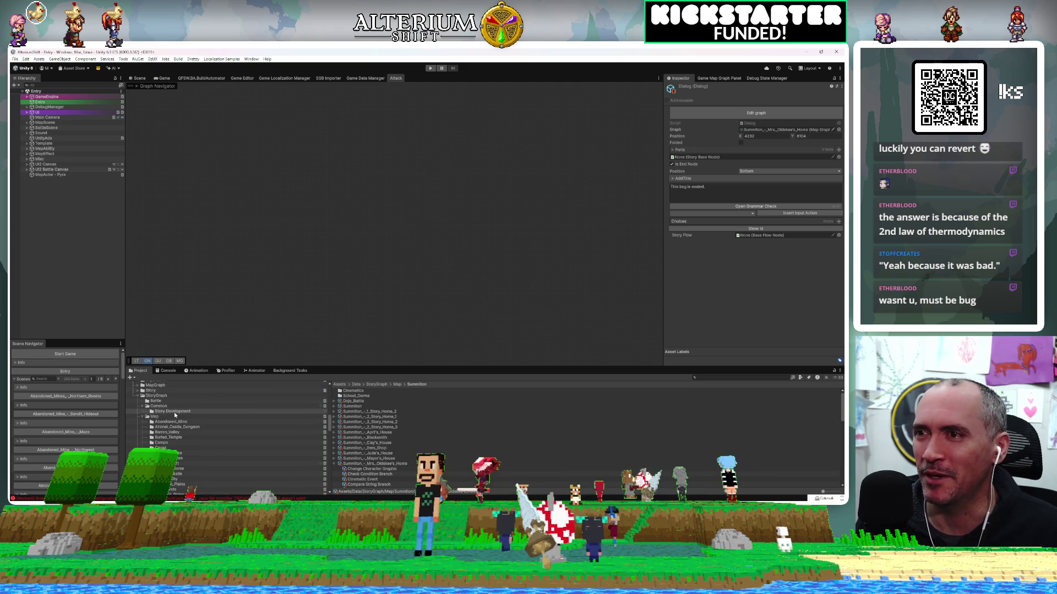
{"action": "scroll", "coordinate": [174, 412], "scroll_direction": "up", "scroll_amount": 1}
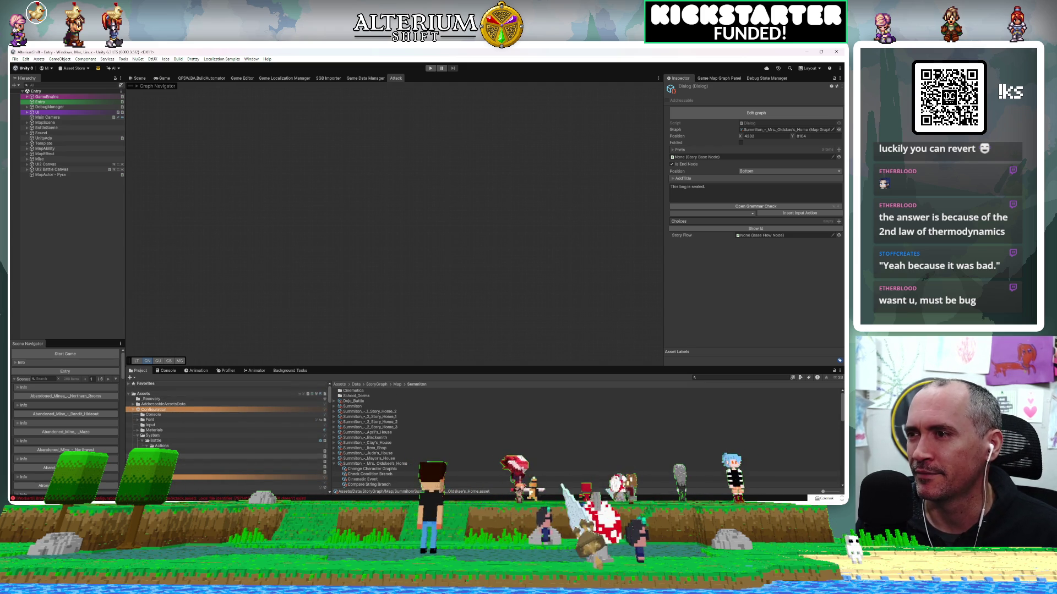
{"action": "left_click", "coordinate": [156, 441]}
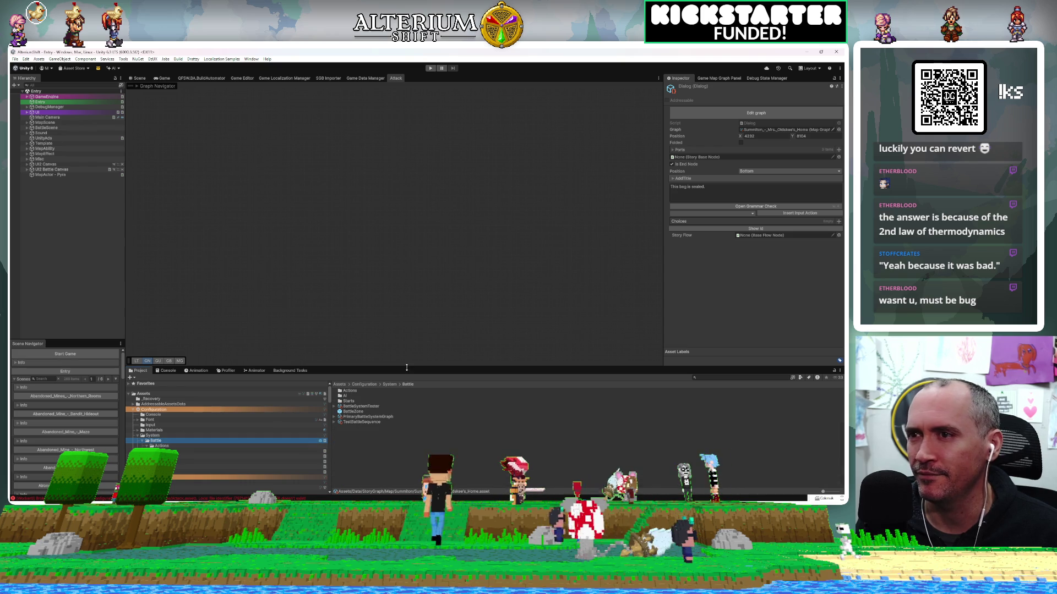
{"action": "double_click", "coordinate": [369, 405]}
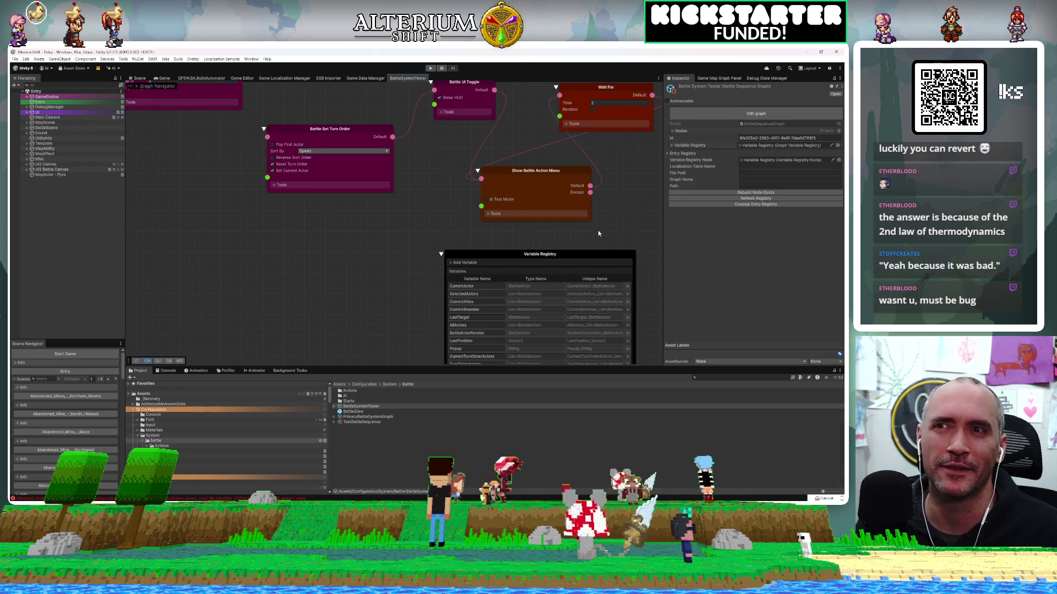
Step: Pan the graph to the Show Battle Action Menu node, deselect, and switch to the Game view
{"action": "scroll", "coordinate": [456, 193], "scroll_direction": "down", "scroll_amount": 8}
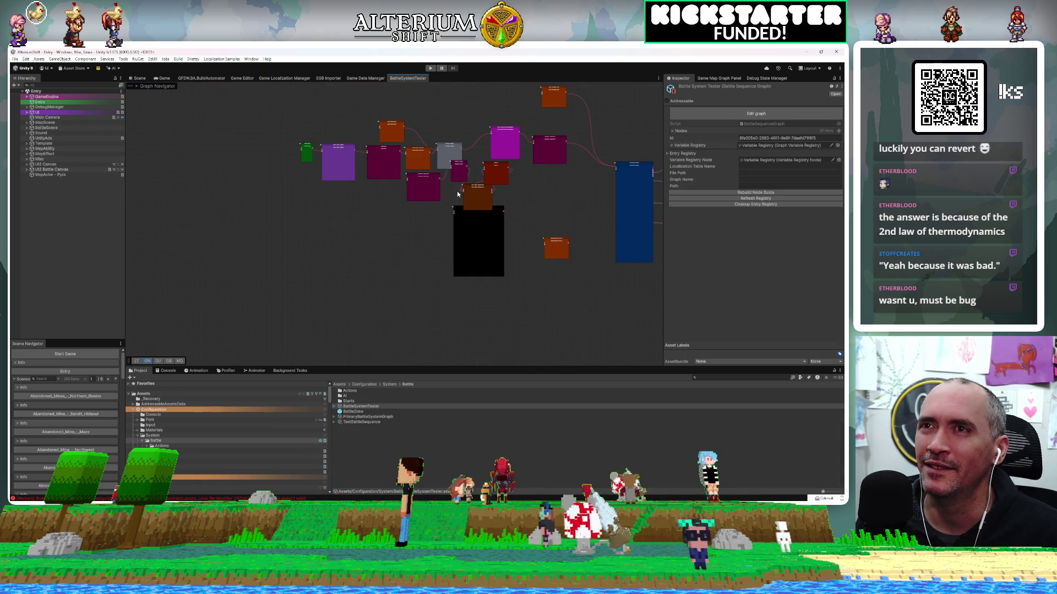
{"action": "scroll", "coordinate": [531, 194], "scroll_direction": "up", "scroll_amount": 4}
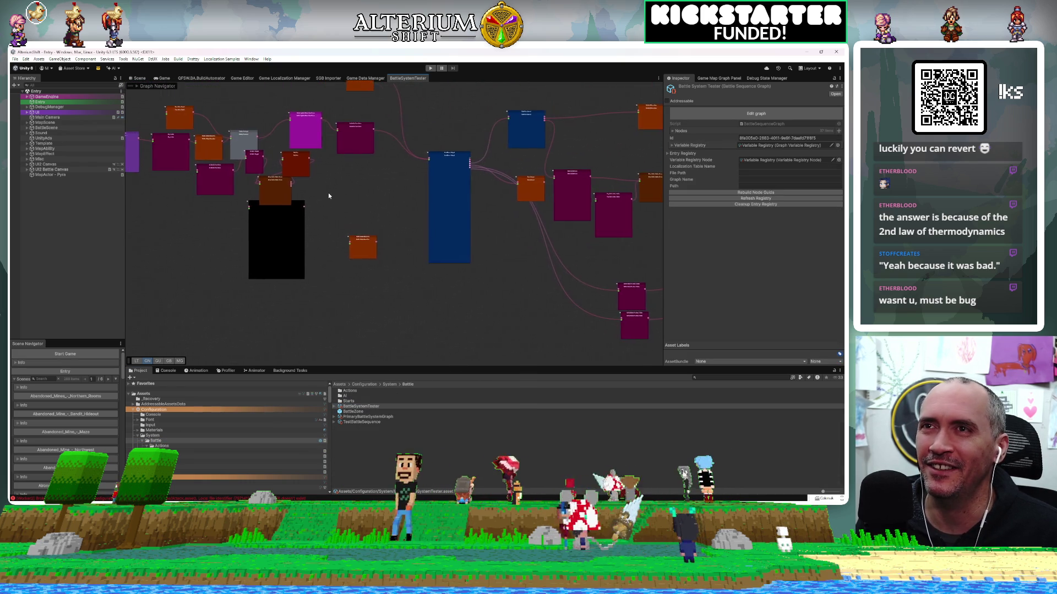
{"action": "scroll", "coordinate": [569, 158], "scroll_direction": "up", "scroll_amount": 3}
{"action": "scroll", "coordinate": [569, 157], "scroll_direction": "up", "scroll_amount": 3}
{"action": "mouse_move", "coordinate": [491, 323]}
{"action": "left_mouse_down"}
{"action": "mouse_move", "coordinate": [444, 283]}
{"action": "mouse_move", "coordinate": [411, 321]}
{"action": "mouse_move", "coordinate": [443, 360]}
{"action": "mouse_move", "coordinate": [401, 291]}
{"action": "mouse_move", "coordinate": [563, 329]}
{"action": "mouse_move", "coordinate": [558, 364]}
{"action": "mouse_move", "coordinate": [504, 278]}
{"action": "mouse_move", "coordinate": [275, 262]}
{"action": "left_mouse_up"}
{"action": "left_click_drag", "start_coordinate": [597, 245], "coordinate": [488, 222]}
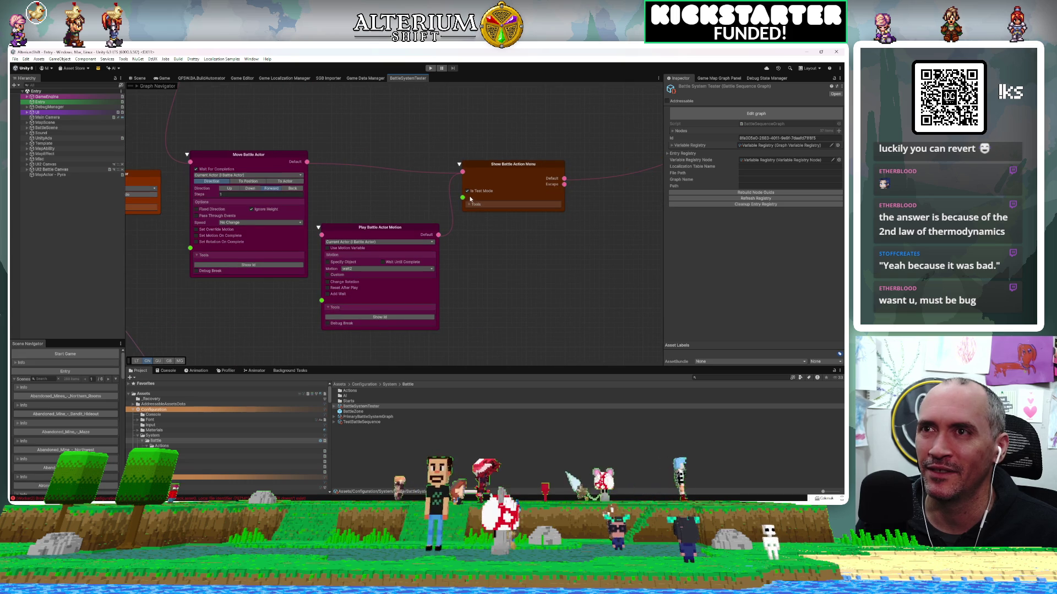
{"action": "left_click", "coordinate": [505, 271]}
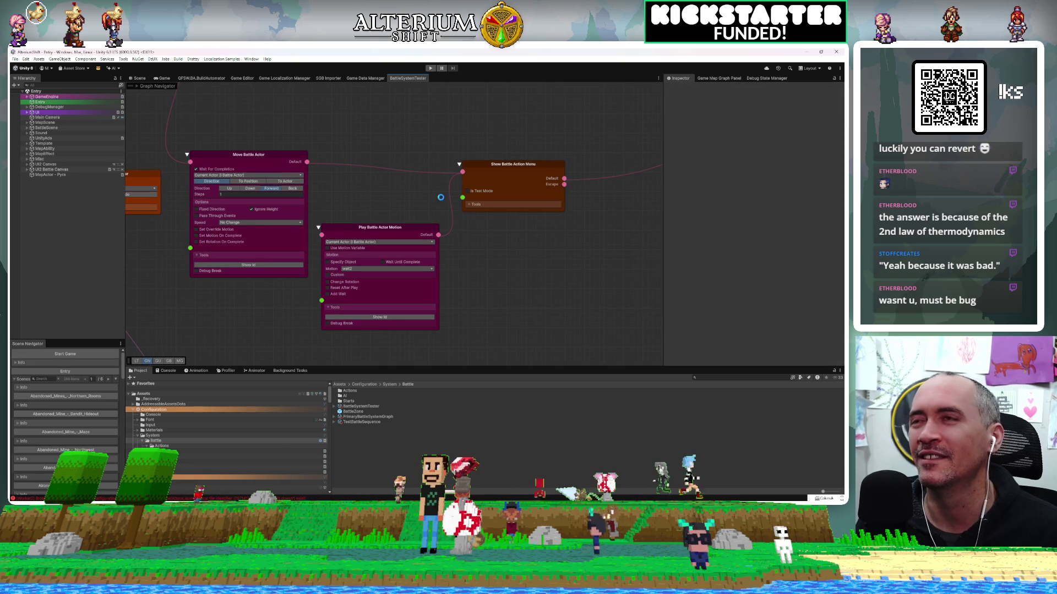
{"action": "left_click", "coordinate": [165, 77]}
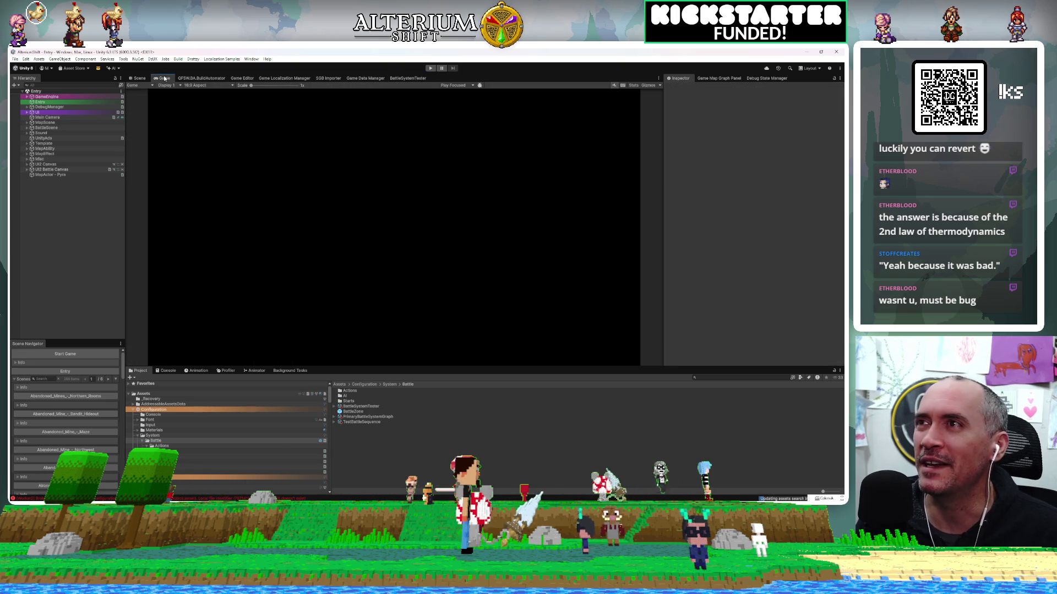
Step: Enter play mode, glance at the BattleSystemTester graph, and return to the running game
{"action": "left_click", "coordinate": [430, 69]}
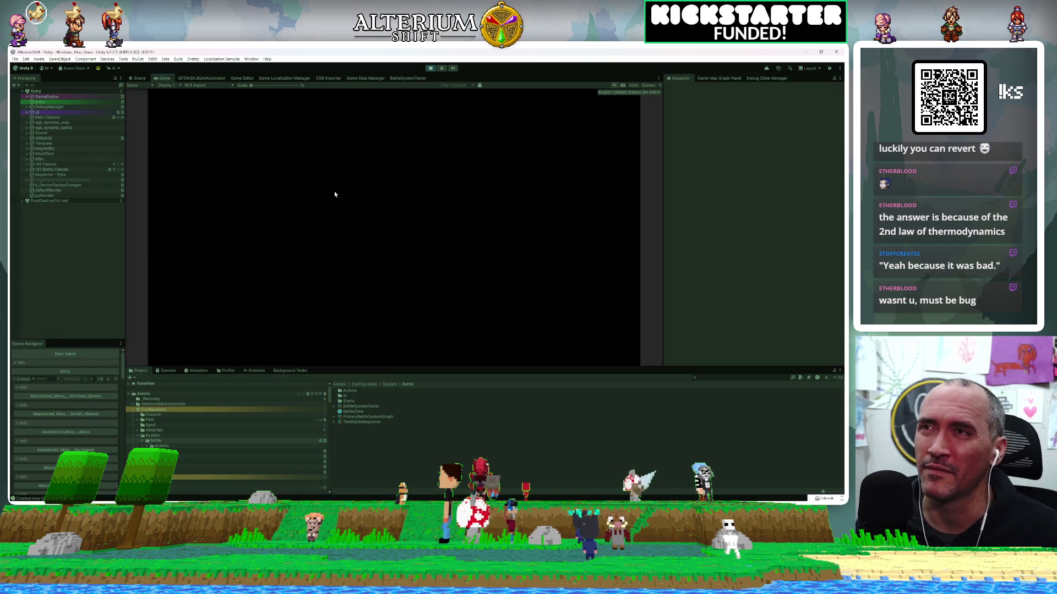
{"action": "left_click", "coordinate": [406, 81]}
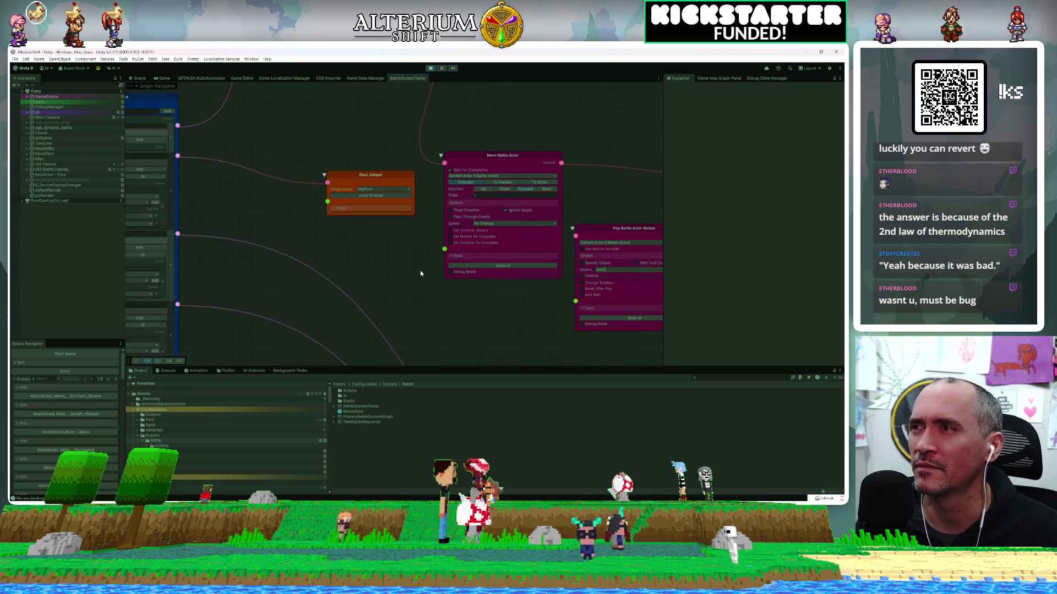
{"action": "scroll", "coordinate": [331, 271], "scroll_direction": "down", "scroll_amount": 10}
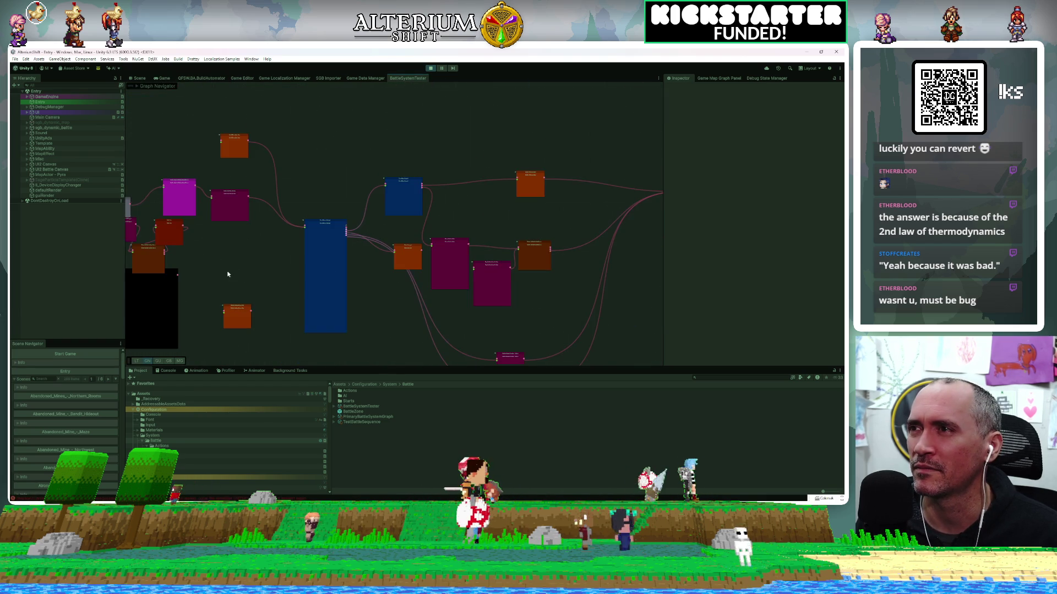
{"action": "scroll", "coordinate": [402, 222], "scroll_direction": "up", "scroll_amount": 8}
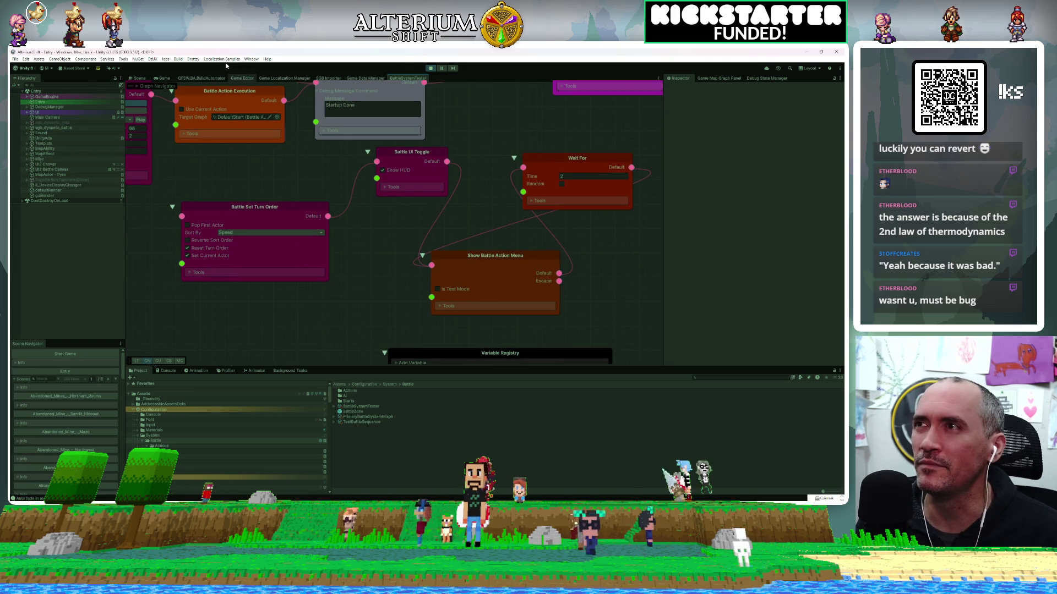
{"action": "left_click", "coordinate": [161, 79]}
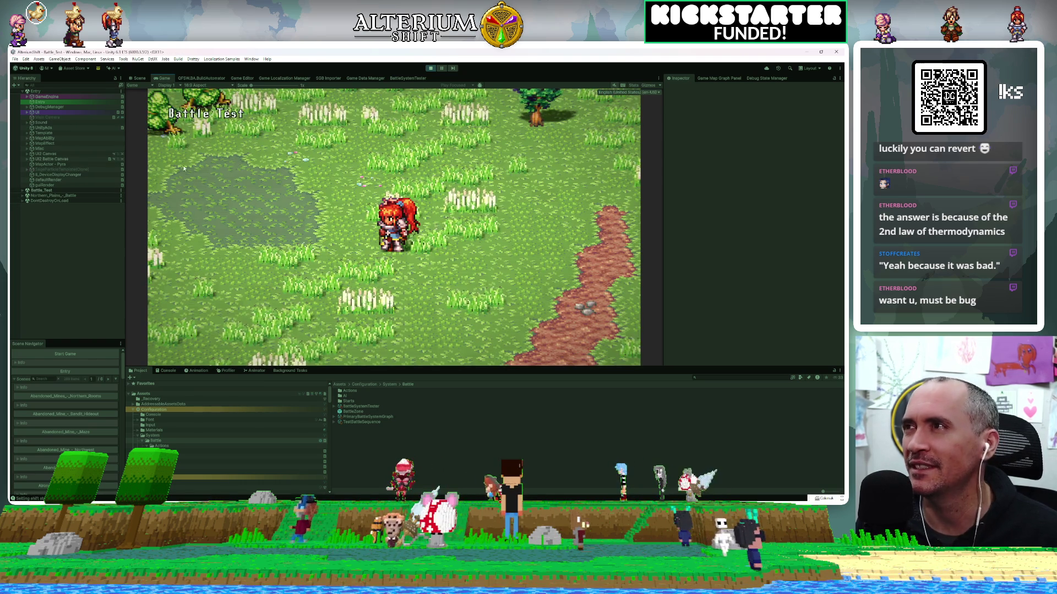
Step: Select MapBattleTester under DebugManager and run the battle test sequence
{"action": "left_click", "coordinate": [27, 108]}
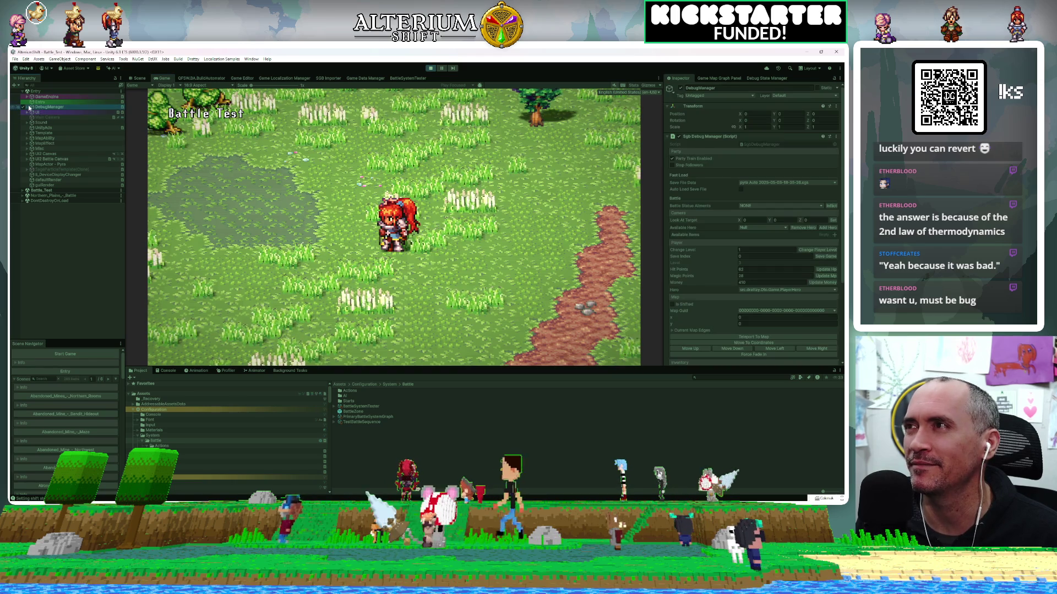
{"action": "left_click", "coordinate": [23, 107]}
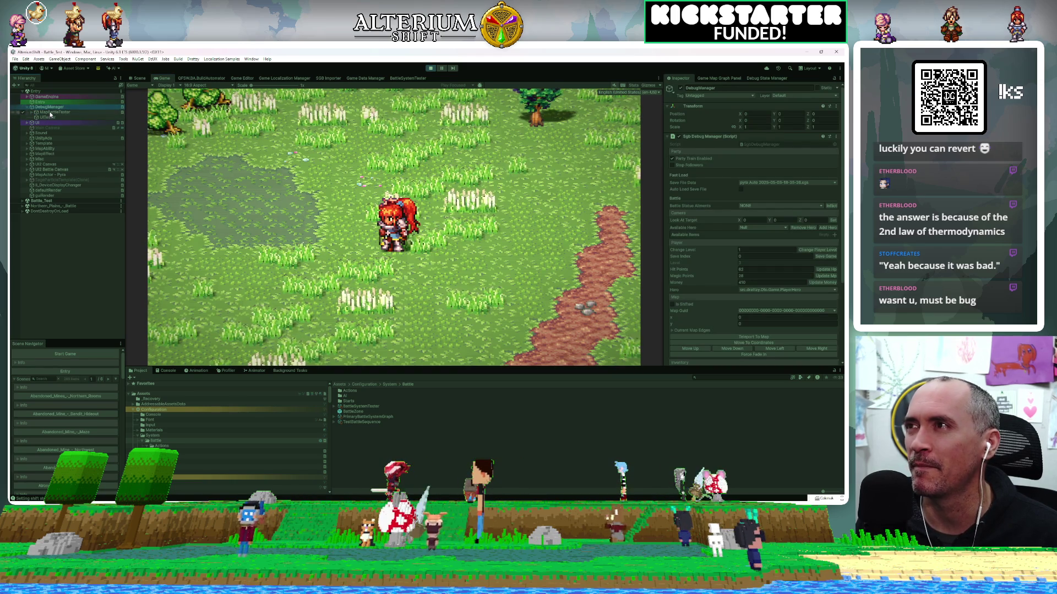
{"action": "left_click", "coordinate": [54, 112]}
{"action": "left_click", "coordinate": [737, 215]}
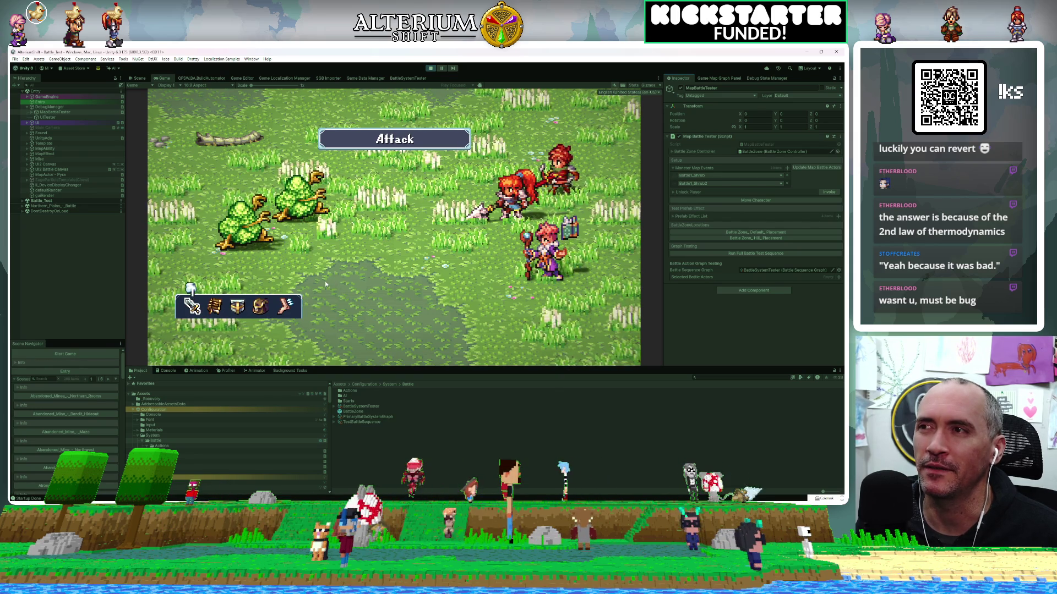
Step: Attack an enemy using the keyboard, stop play mode, and return to the BattleSystemTester graph
{"action": "key", "text": "Right"}
{"action": "key", "text": "Right"}
{"action": "key", "text": "Right"}
{"action": "key", "text": "Left"}
{"action": "key", "text": "Left"}
{"action": "key", "text": "Left"}
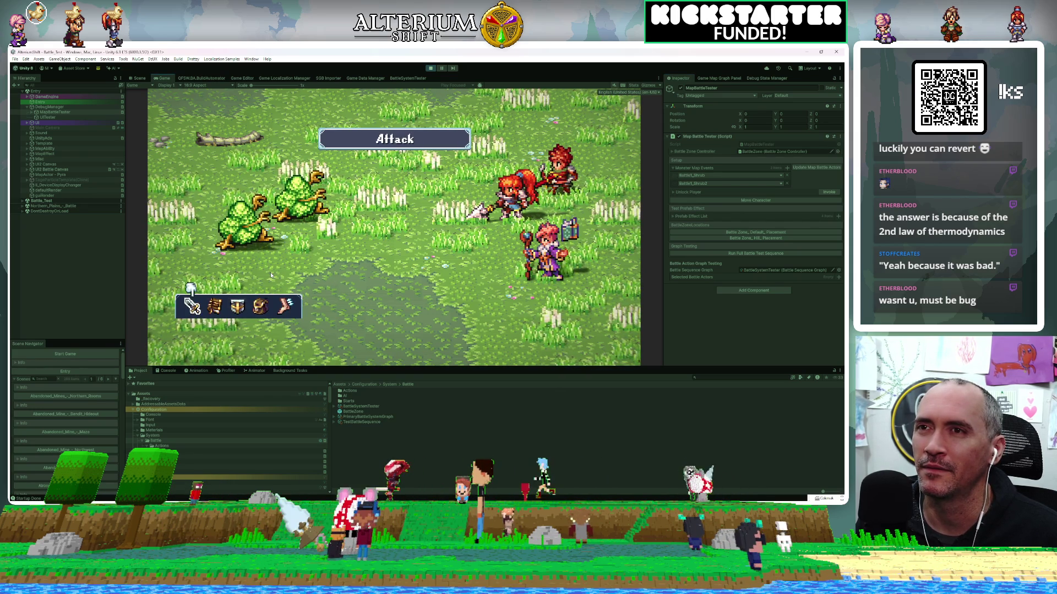
{"action": "key", "text": "Return"}
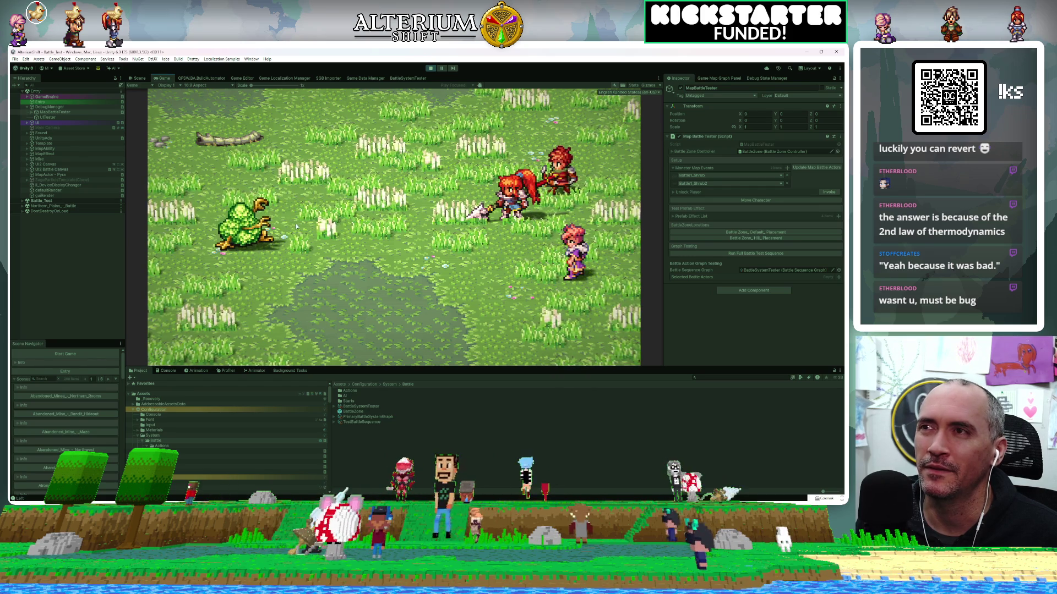
{"action": "left_click", "coordinate": [430, 69]}
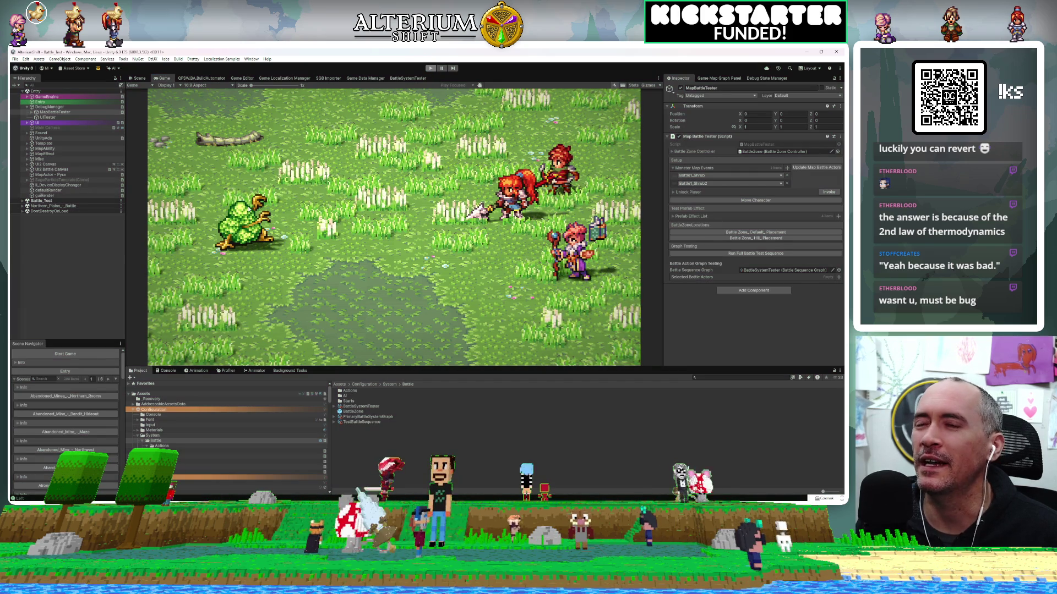
{"action": "left_click", "coordinate": [405, 78]}
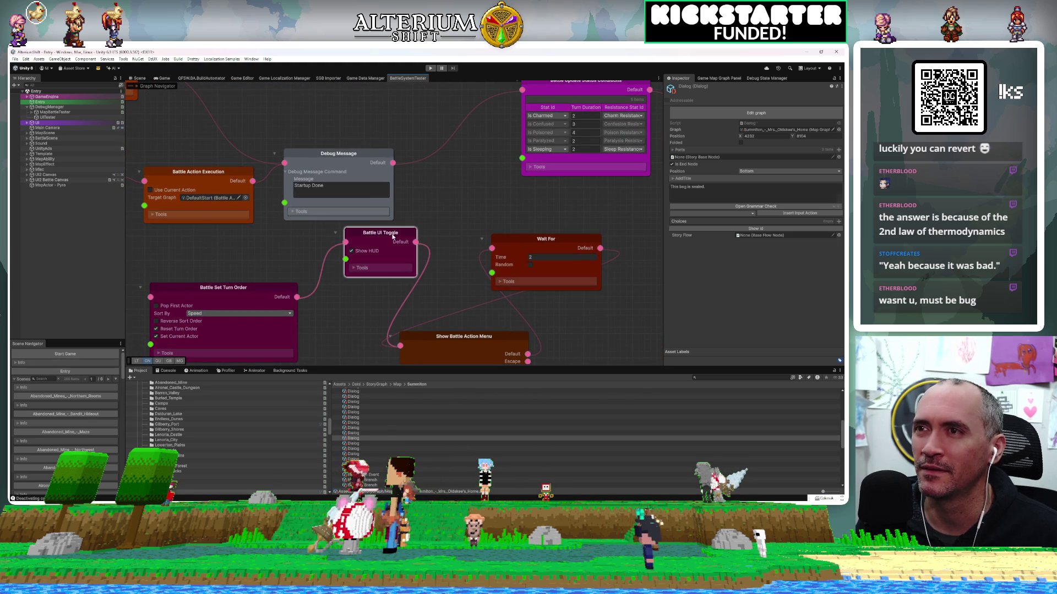
Step: Duplicate the Battle UI Toggle node with Ctrl+D and move the copy to the lower right
{"action": "left_click", "coordinate": [393, 237]}
{"action": "key", "text": "ctrl+d"}
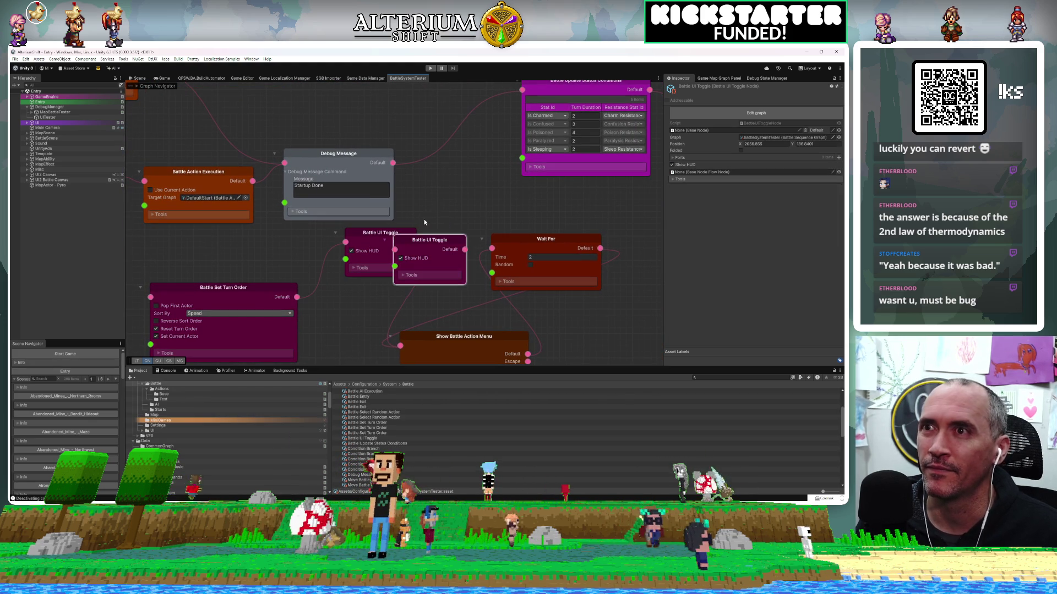
{"action": "left_click_drag", "start_coordinate": [423, 243], "coordinate": [448, 177]}
{"action": "scroll", "coordinate": [448, 176], "scroll_direction": "down", "scroll_amount": 4}
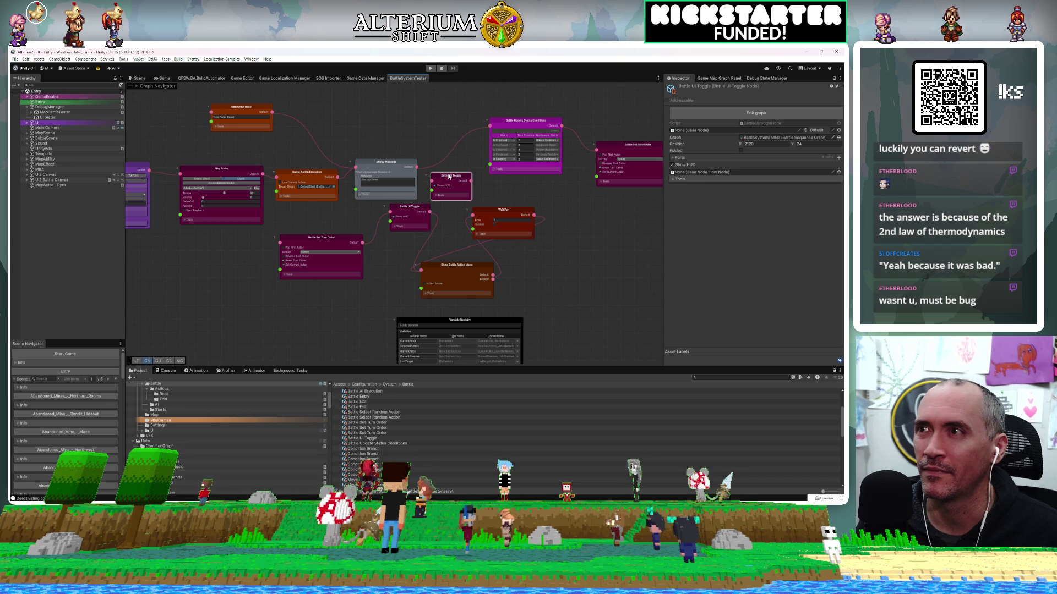
{"action": "mouse_move", "coordinate": [448, 176]}
{"action": "left_mouse_down"}
{"action": "mouse_move", "coordinate": [648, 249]}
{"action": "mouse_move", "coordinate": [633, 261]}
{"action": "mouse_move", "coordinate": [410, 226]}
{"action": "mouse_move", "coordinate": [390, 252]}
{"action": "mouse_move", "coordinate": [467, 239]}
{"action": "mouse_move", "coordinate": [419, 258]}
{"action": "mouse_move", "coordinate": [353, 251]}
{"action": "mouse_move", "coordinate": [249, 233]}
{"action": "mouse_move", "coordinate": [222, 193]}
{"action": "left_mouse_up"}
{"action": "left_click", "coordinate": [382, 274]}
Step: Move the Battle Update Status Conditions and Battle Set Turn Order nodes up and to the left
{"action": "scroll", "coordinate": [222, 193], "scroll_direction": "up", "scroll_amount": 1}
{"action": "scroll", "coordinate": [223, 193], "scroll_direction": "up", "scroll_amount": 2}
{"action": "mouse_move", "coordinate": [216, 265]}
{"action": "left_mouse_down"}
{"action": "mouse_move", "coordinate": [591, 289]}
{"action": "mouse_move", "coordinate": [552, 263]}
{"action": "left_mouse_up"}
{"action": "scroll", "coordinate": [551, 263], "scroll_direction": "down", "scroll_amount": 3}
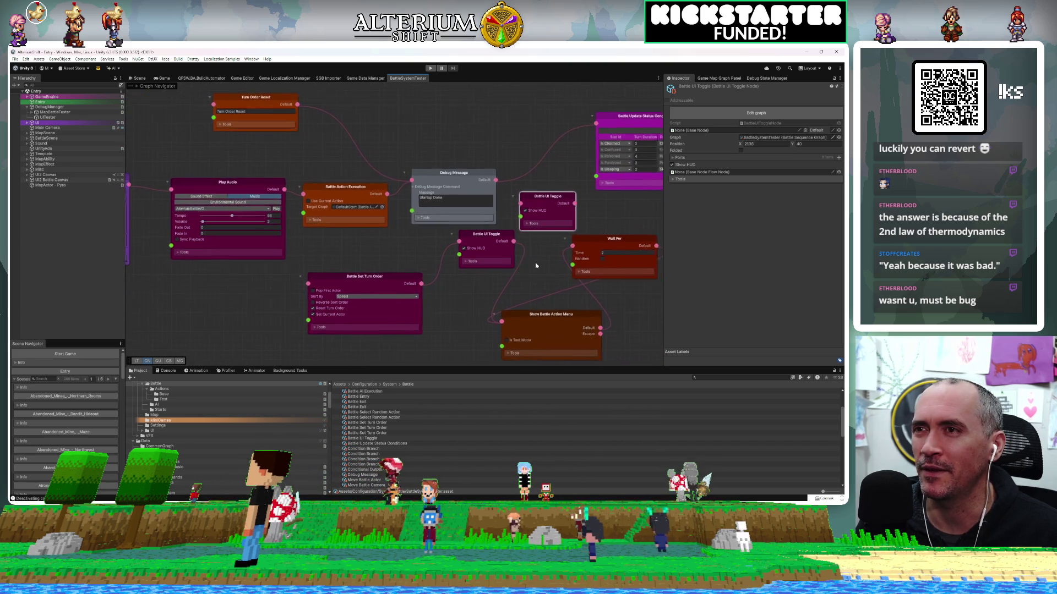
{"action": "scroll", "coordinate": [530, 259], "scroll_direction": "down", "scroll_amount": 2}
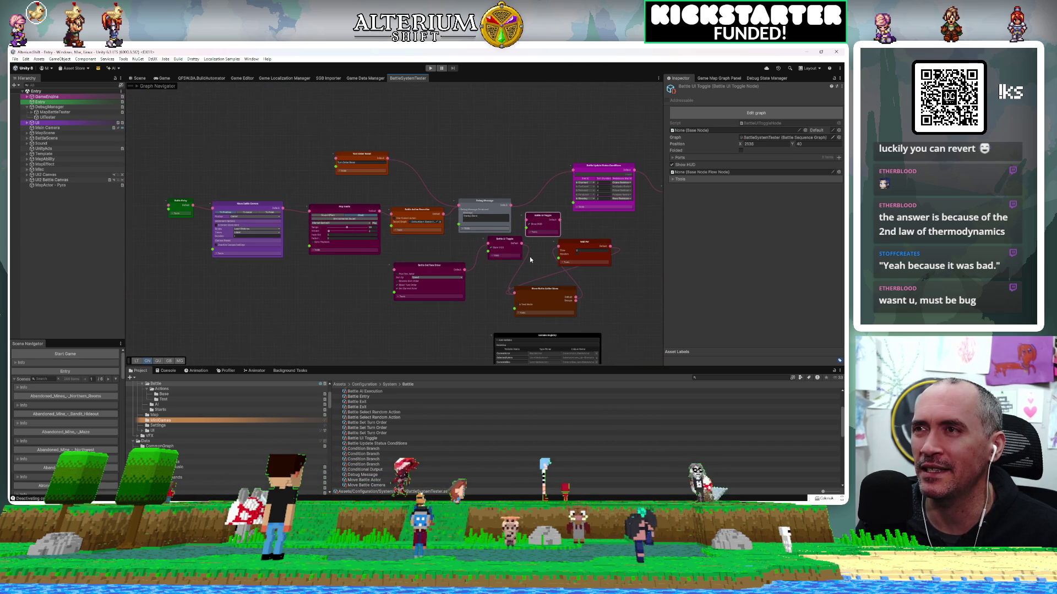
{"action": "scroll", "coordinate": [530, 259], "scroll_direction": "up", "scroll_amount": 2}
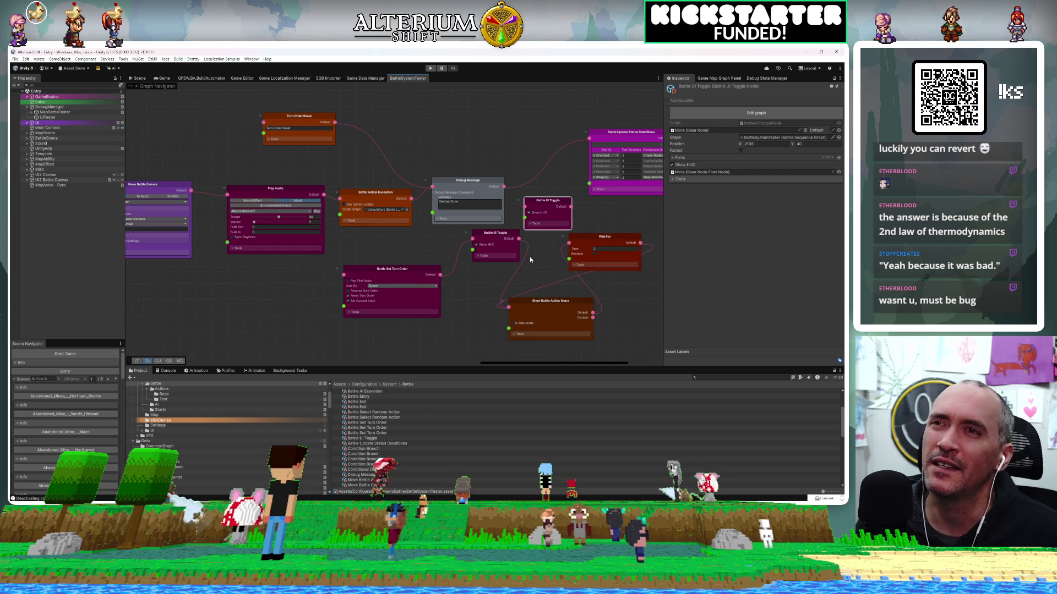
{"action": "scroll", "coordinate": [530, 259], "scroll_direction": "up", "scroll_amount": 1}
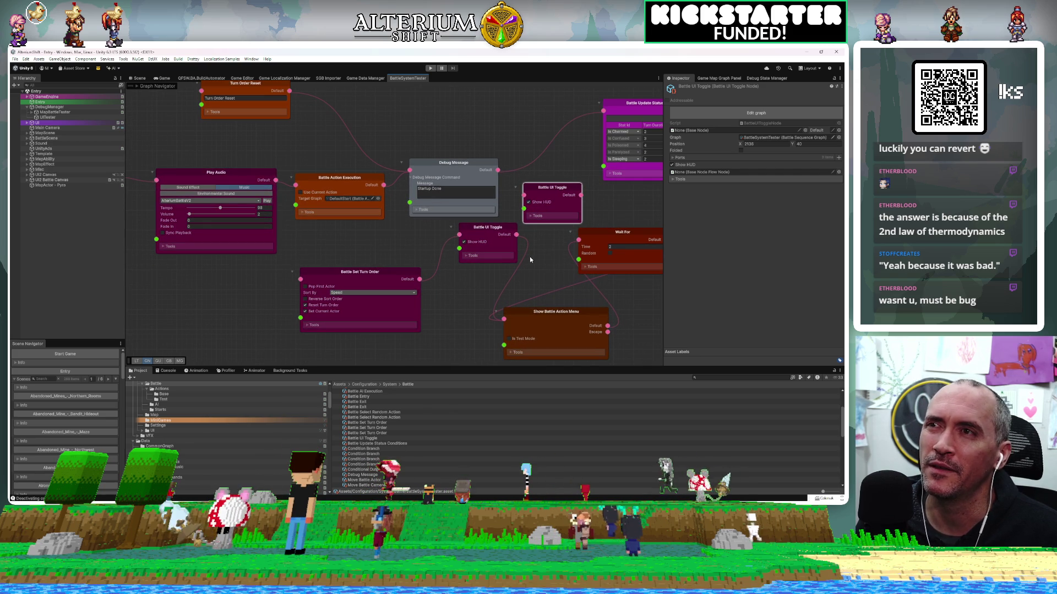
{"action": "scroll", "coordinate": [530, 259], "scroll_direction": "down", "scroll_amount": 2}
{"action": "scroll", "coordinate": [530, 259], "scroll_direction": "up", "scroll_amount": 2}
{"action": "mouse_move", "coordinate": [574, 254]}
{"action": "left_mouse_down"}
{"action": "mouse_move", "coordinate": [283, 231]}
{"action": "mouse_move", "coordinate": [455, 286]}
{"action": "left_mouse_up"}
{"action": "mouse_move", "coordinate": [481, 191]}
{"action": "left_mouse_down"}
{"action": "mouse_move", "coordinate": [381, 166]}
{"action": "mouse_move", "coordinate": [402, 172]}
{"action": "left_mouse_up"}
{"action": "left_click_drag", "start_coordinate": [488, 266], "coordinate": [322, 238]}
{"action": "left_click_drag", "start_coordinate": [442, 184], "coordinate": [344, 180]}
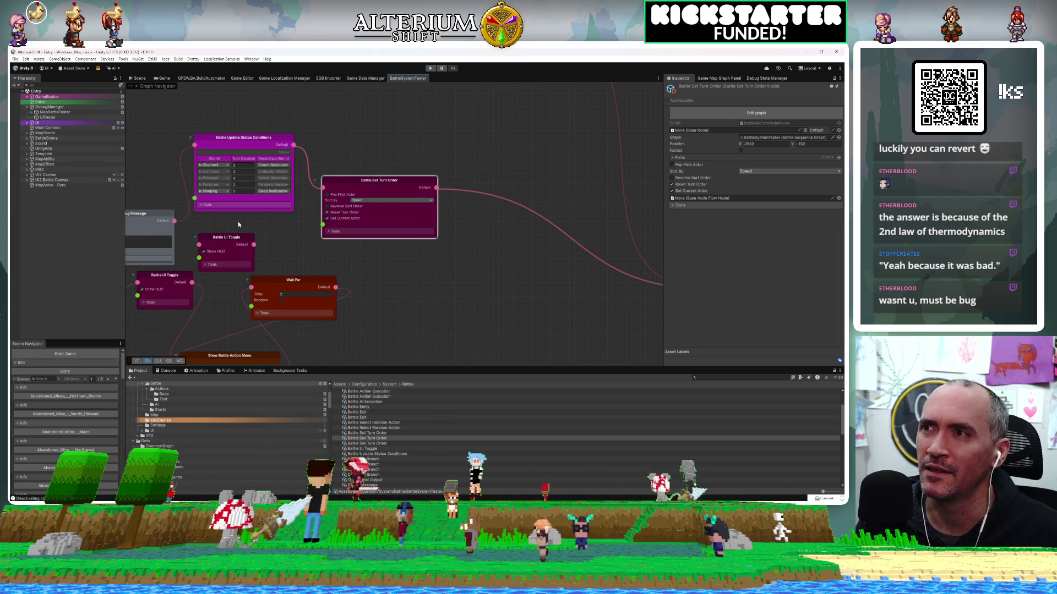
Step: Place the Battle UI Toggle copy after Battle Set Turn Order and wire its output into it
{"action": "mouse_move", "coordinate": [230, 241]}
{"action": "left_mouse_down"}
{"action": "mouse_move", "coordinate": [310, 224]}
{"action": "mouse_move", "coordinate": [486, 225]}
{"action": "left_mouse_up"}
{"action": "left_click_drag", "start_coordinate": [537, 273], "coordinate": [357, 270]}
{"action": "mouse_move", "coordinate": [256, 185]}
{"action": "left_mouse_down"}
{"action": "mouse_move", "coordinate": [275, 228]}
{"action": "mouse_move", "coordinate": [330, 228]}
{"action": "mouse_move", "coordinate": [477, 278]}
{"action": "left_mouse_up"}
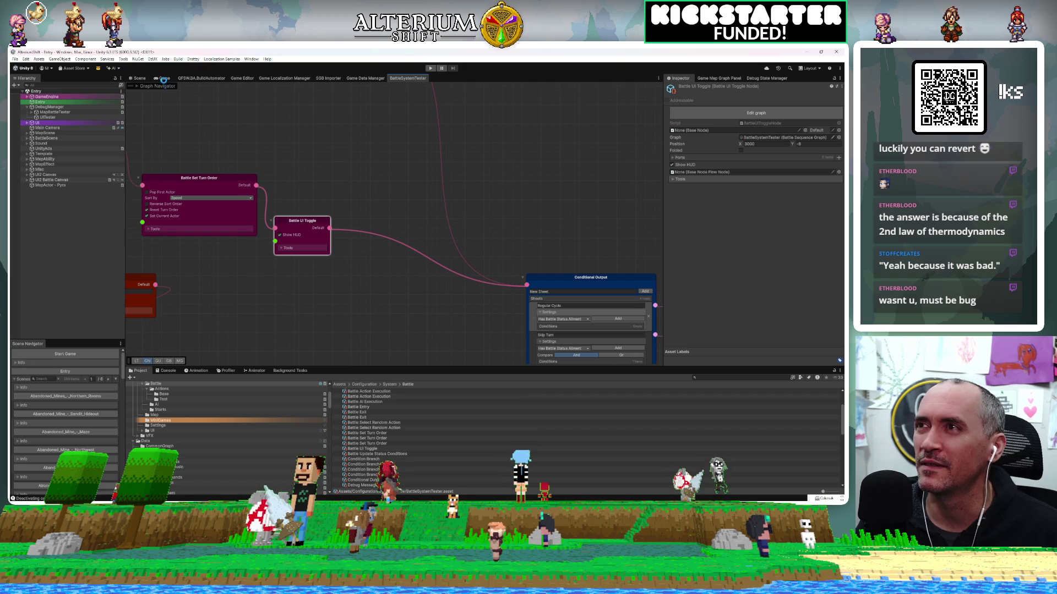
{"action": "left_click", "coordinate": [164, 78]}
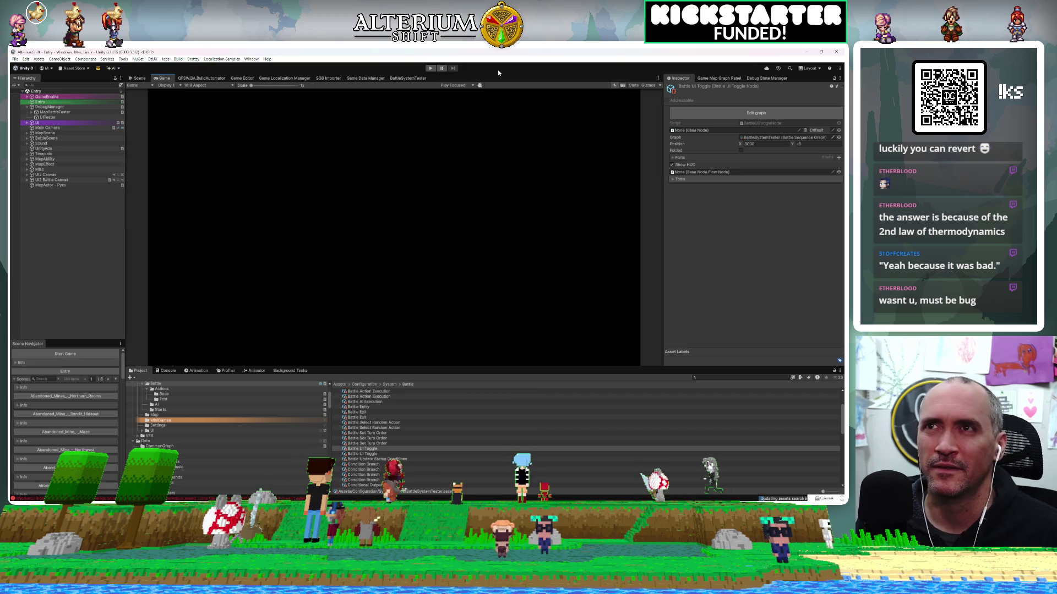
Step: Enter play mode, load the Battle Test save, and run MapBattleTester's full battle test sequence
{"action": "left_click", "coordinate": [429, 69]}
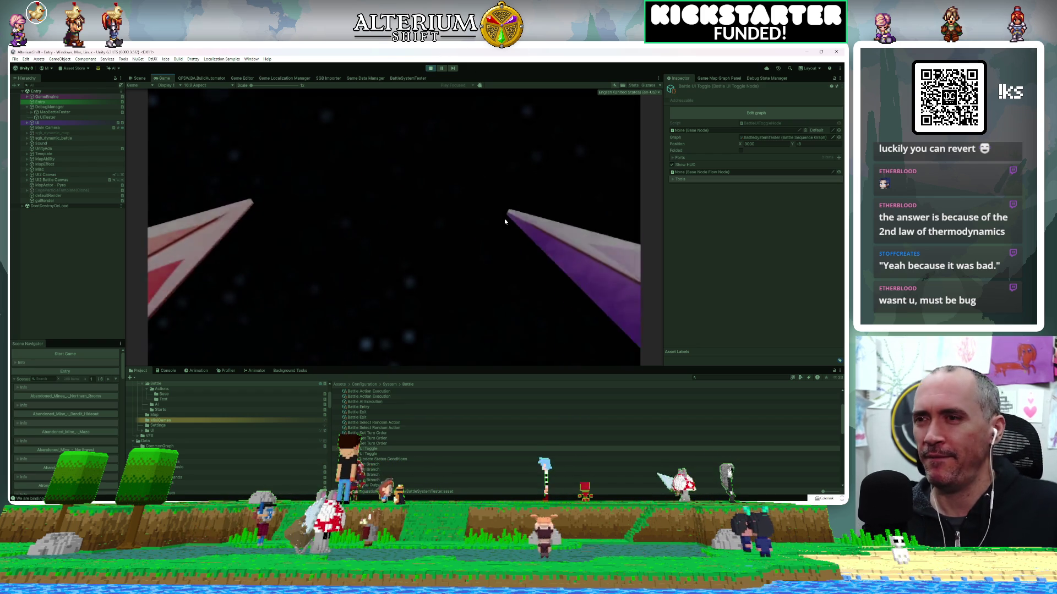
{"action": "key", "text": "Return"}
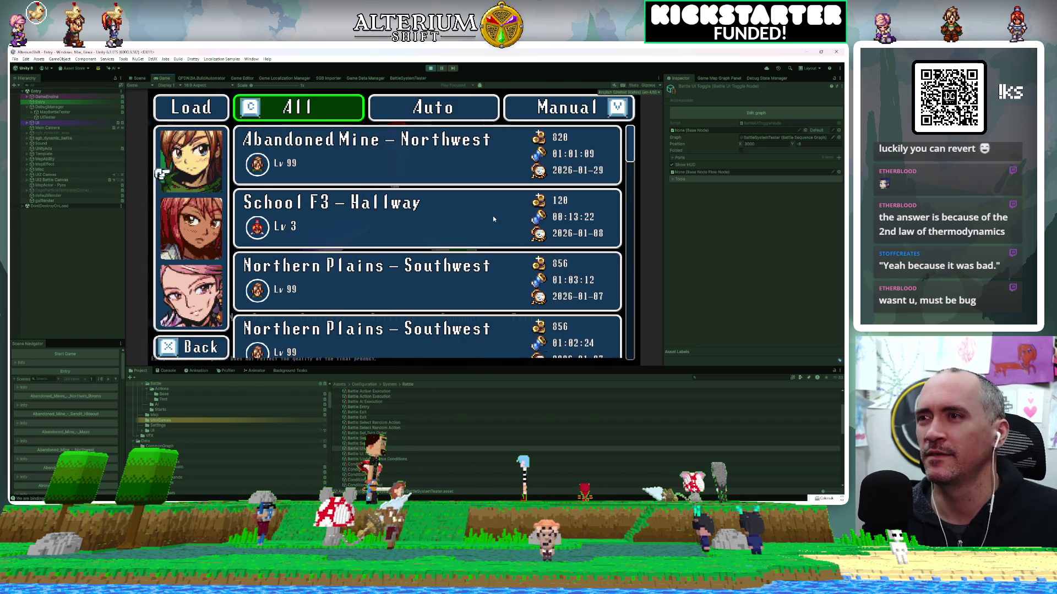
{"action": "key", "text": "Up"}
{"action": "key", "text": "Return"}
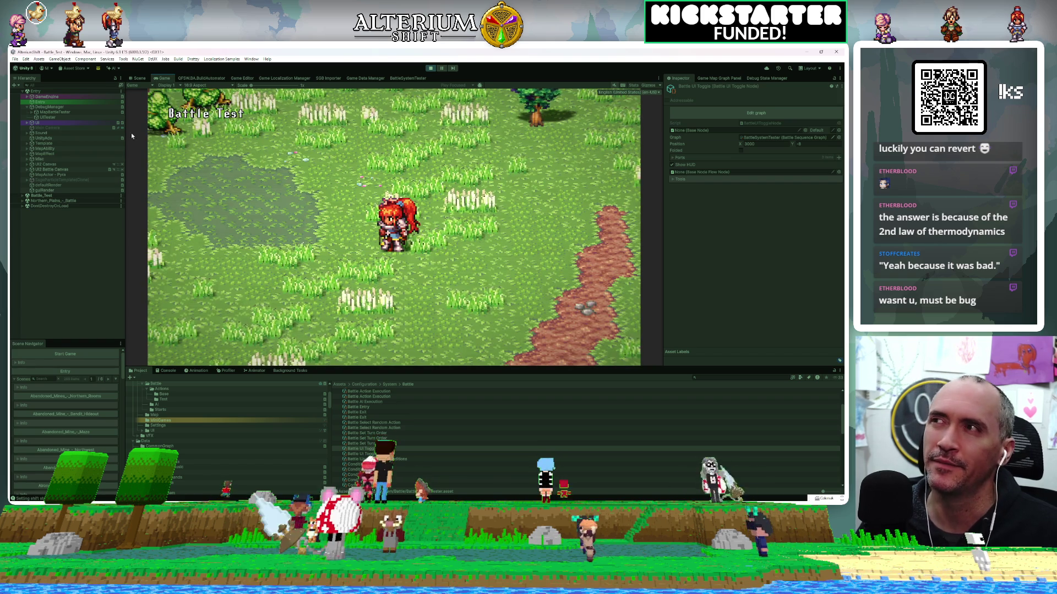
{"action": "left_click", "coordinate": [55, 111]}
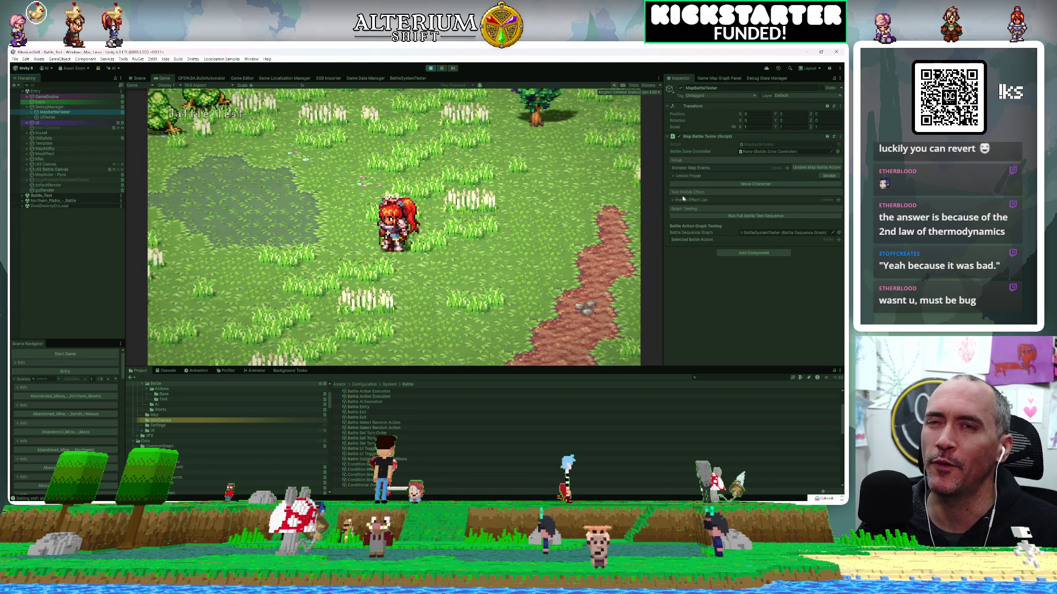
{"action": "left_click", "coordinate": [697, 218]}
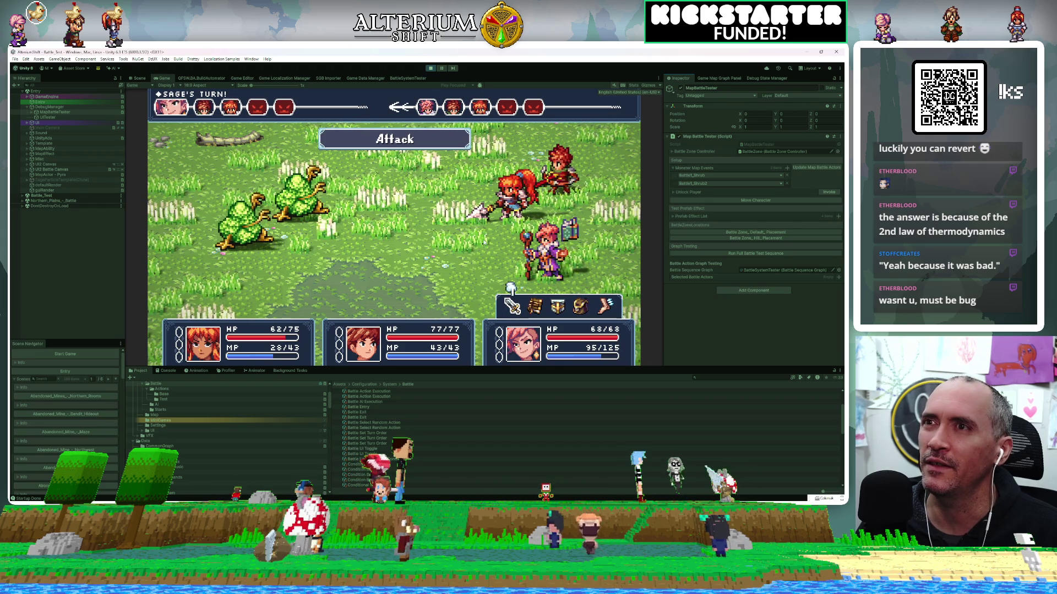
Step: Attack a shrub with the first hero, then cast one of the Sage's skills on a shrub
{"action": "key", "text": "Right"}
{"action": "key", "text": "Right"}
{"action": "key", "text": "Right"}
{"action": "key", "text": "Right"}
{"action": "key", "text": "Left"}
{"action": "key", "text": "Left"}
{"action": "key", "text": "Left"}
{"action": "key", "text": "Left"}
{"action": "key", "text": "Return"}
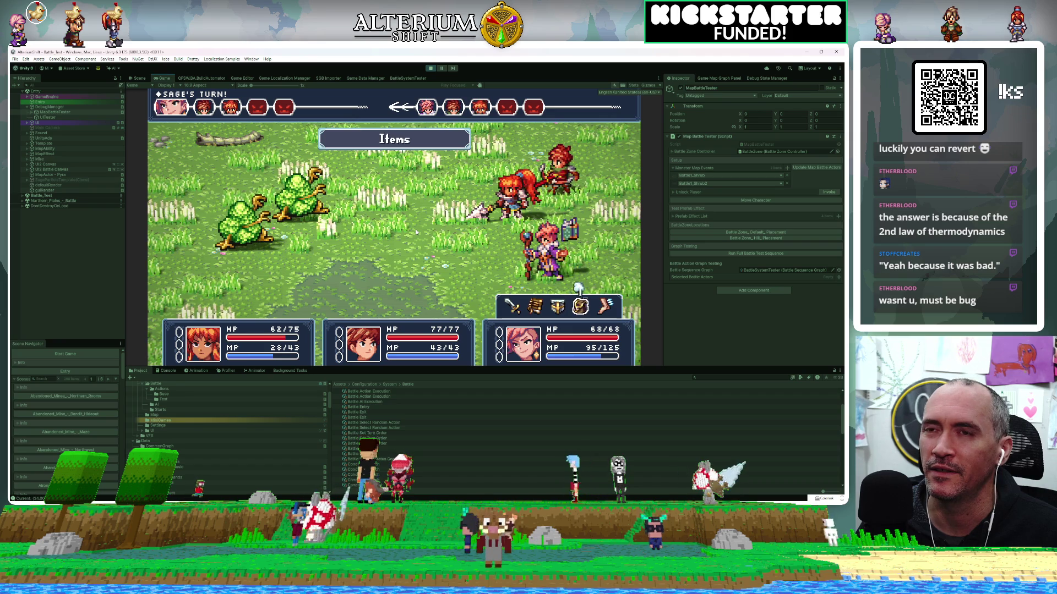
{"action": "key", "text": "Return"}
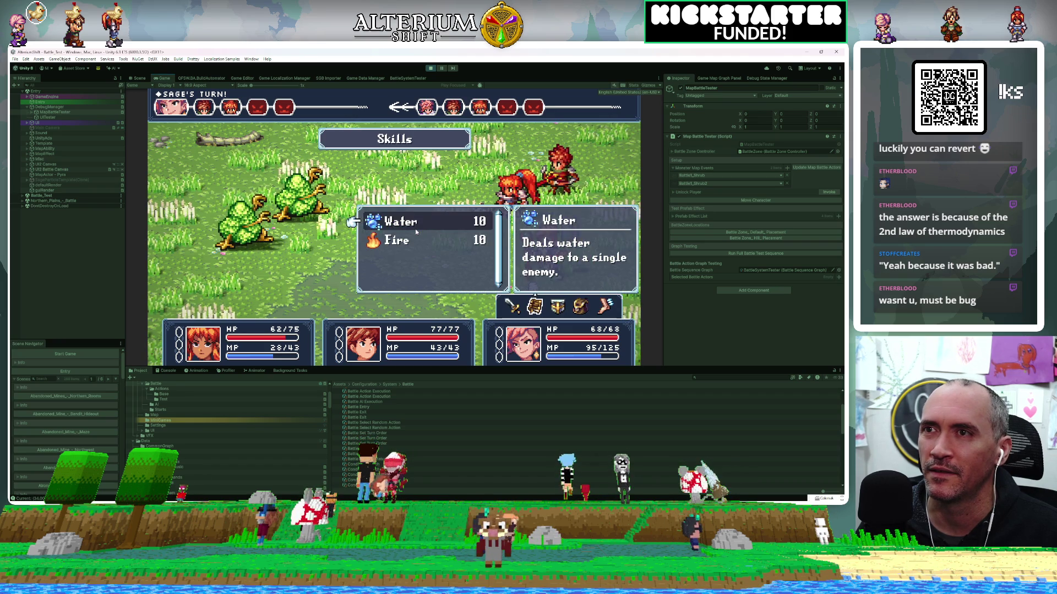
{"action": "key", "text": "Return"}
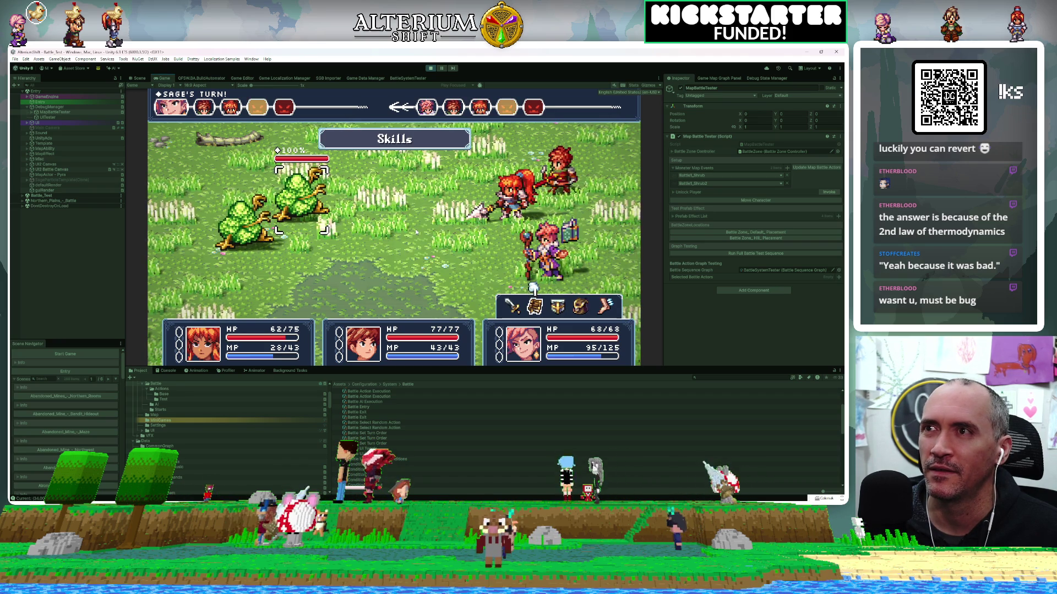
{"action": "key", "text": "Return"}
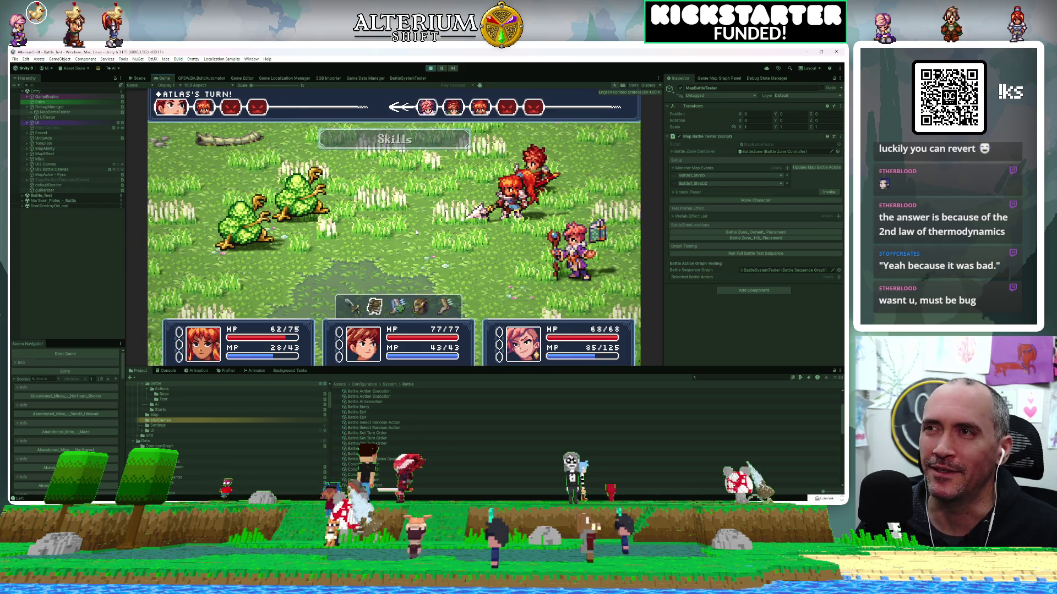
Step: Attack the rear shrub to finish the battle, then stop play mode
{"action": "key", "text": "Right"}
{"action": "key", "text": "Left"}
{"action": "key", "text": "Right"}
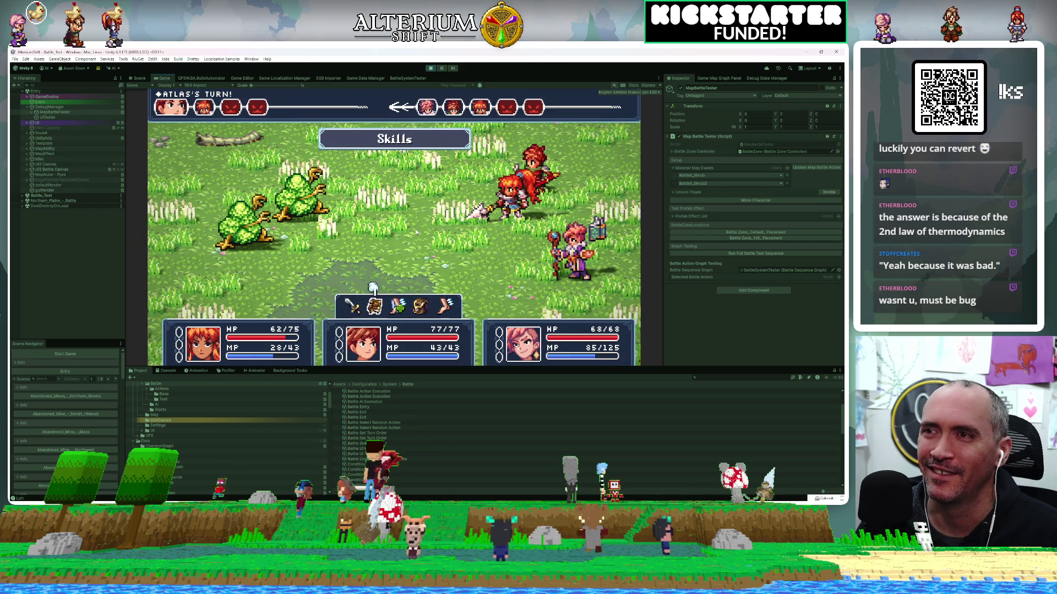
{"action": "key", "text": "Left"}
{"action": "key", "text": "Return"}
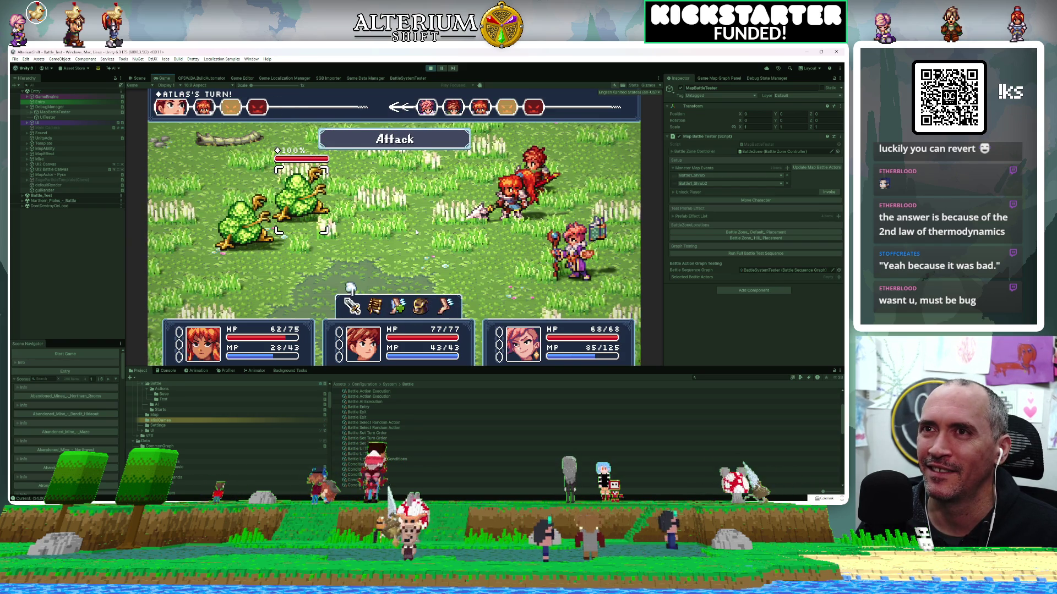
{"action": "key", "text": "Return"}
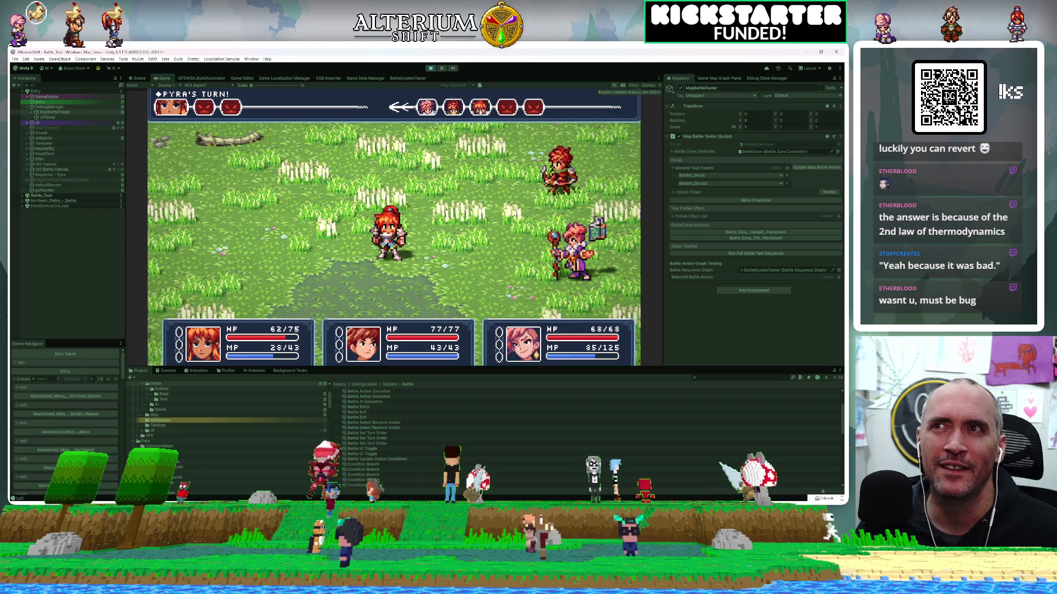
{"action": "left_click", "coordinate": [430, 68]}
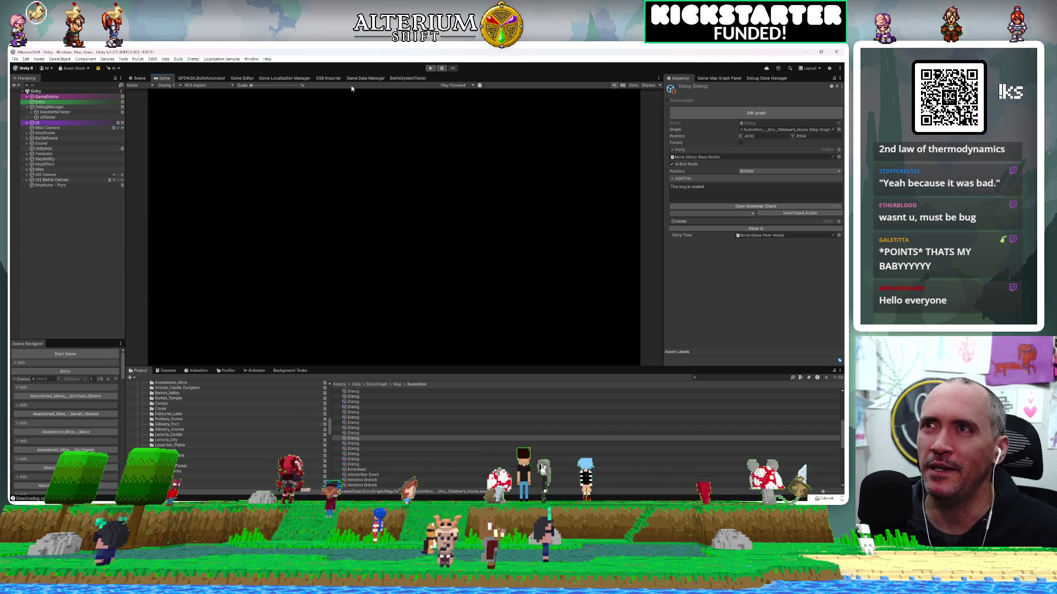
Step: Open the Game Editor window's Overview list of map areas
{"action": "left_click", "coordinate": [240, 79]}
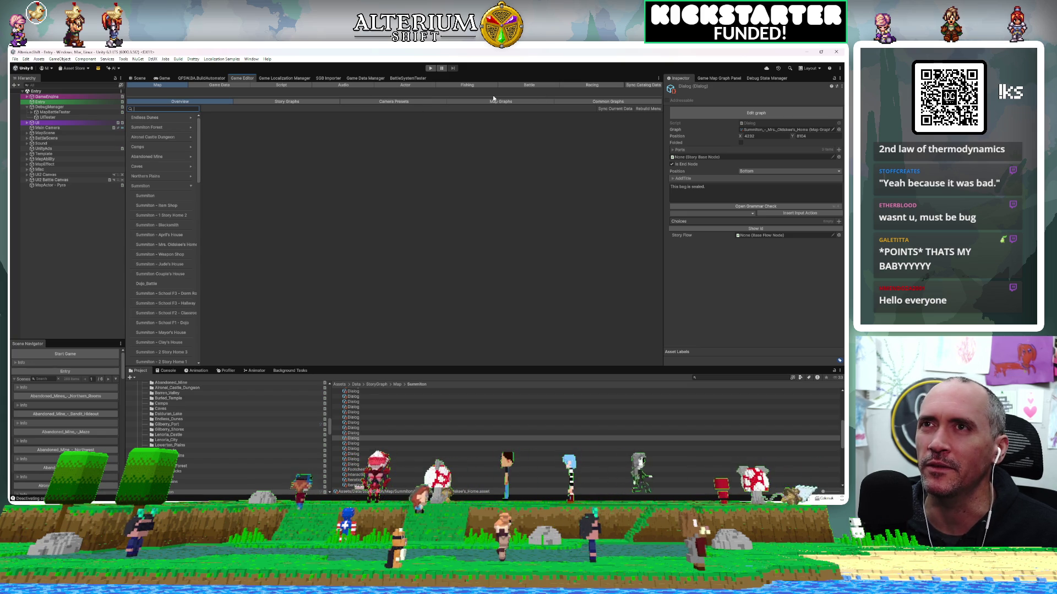
Step: In the Game Editor's Battle Command list, select Attack and add a new battle command
{"action": "left_click", "coordinate": [414, 86]}
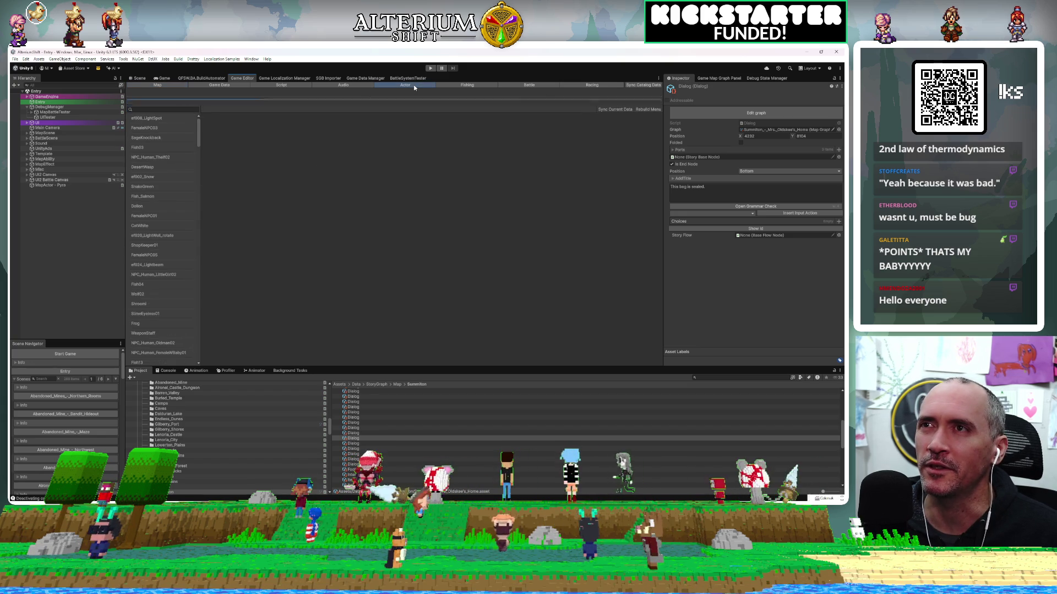
{"action": "left_click", "coordinate": [540, 84]}
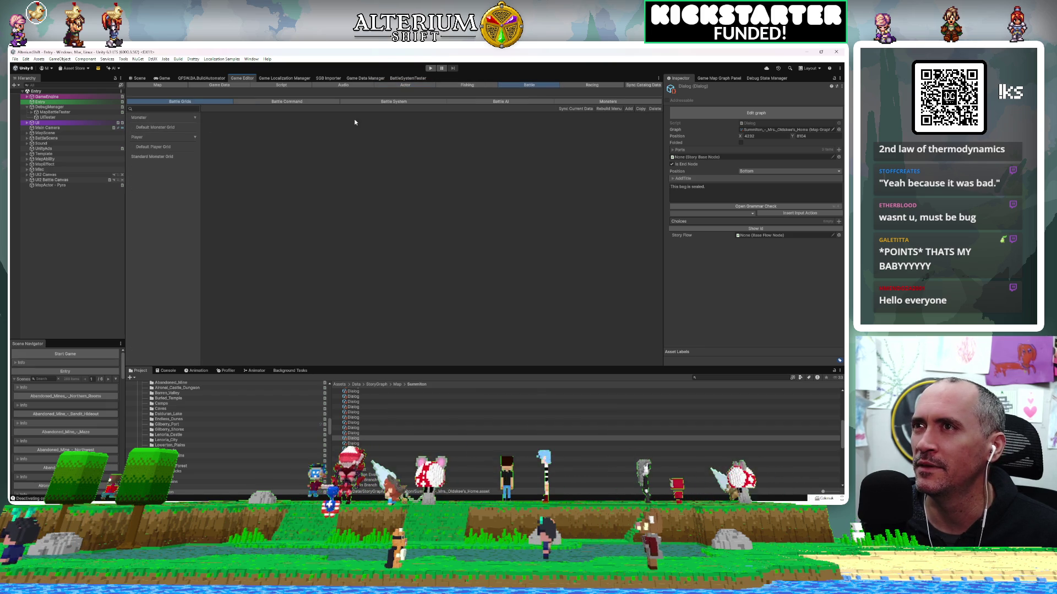
{"action": "left_click", "coordinate": [289, 102]}
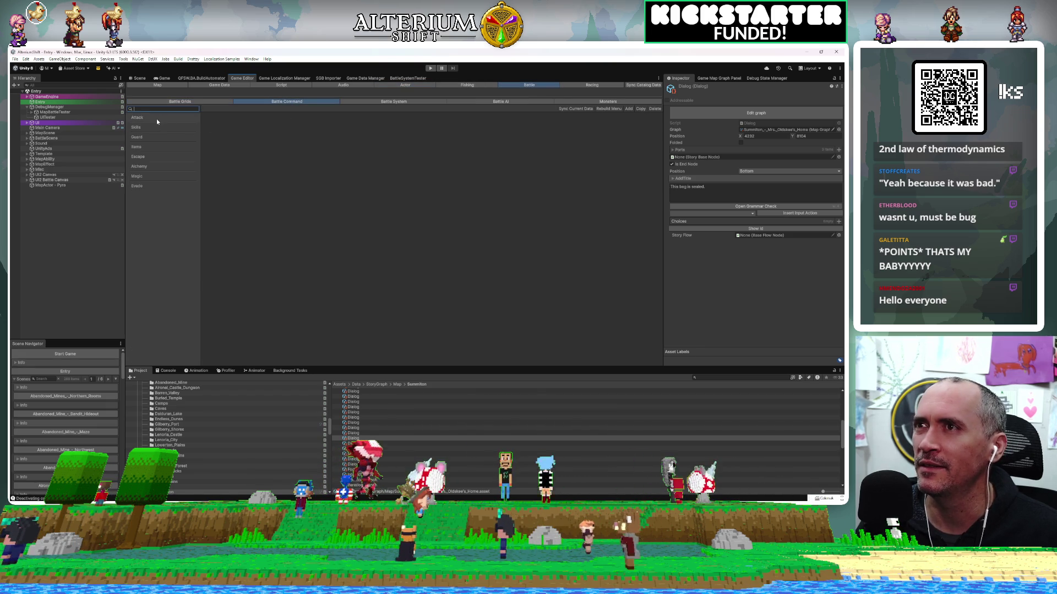
{"action": "left_click", "coordinate": [156, 118]}
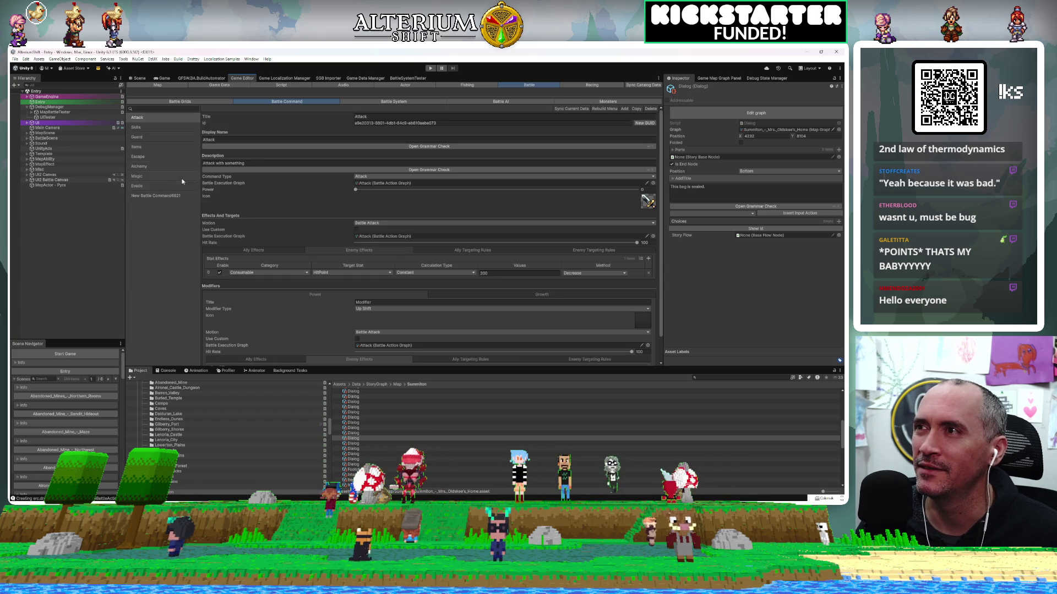
{"action": "left_click", "coordinate": [163, 194]}
Step: Name the new command Shoot and give it the description 'Shoot a target'
{"action": "left_click", "coordinate": [269, 141]}
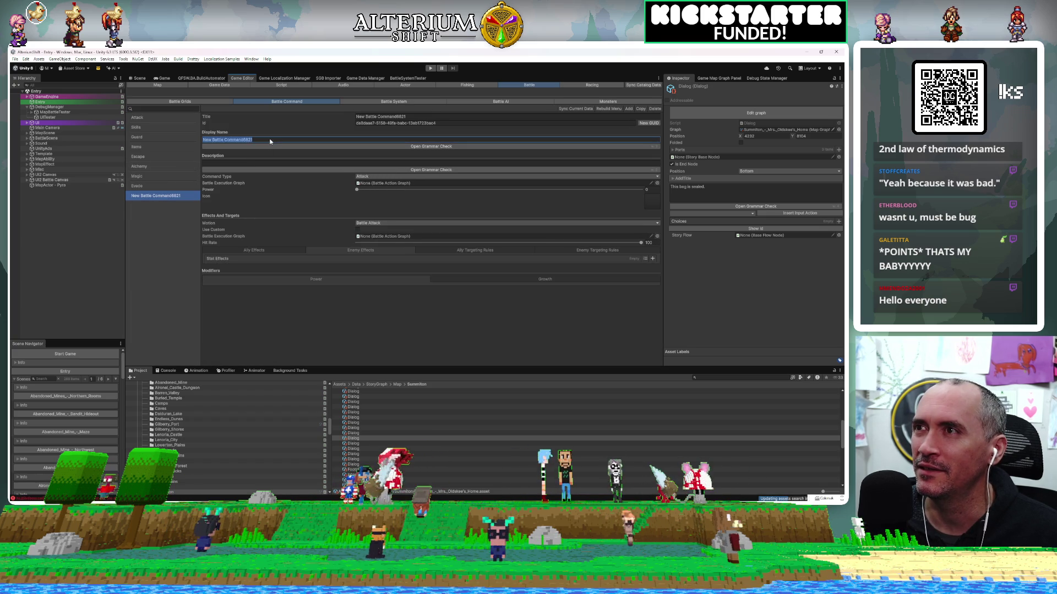
{"action": "key", "text": "ctrl+a"}
{"action": "type", "text": "Shoot"}
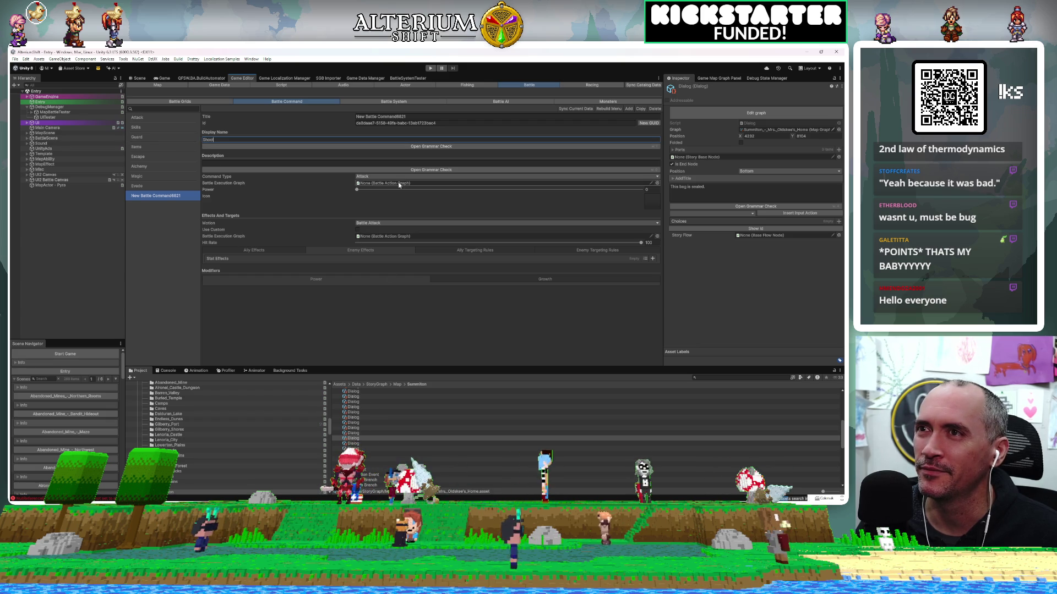
{"action": "left_click", "coordinate": [292, 162]}
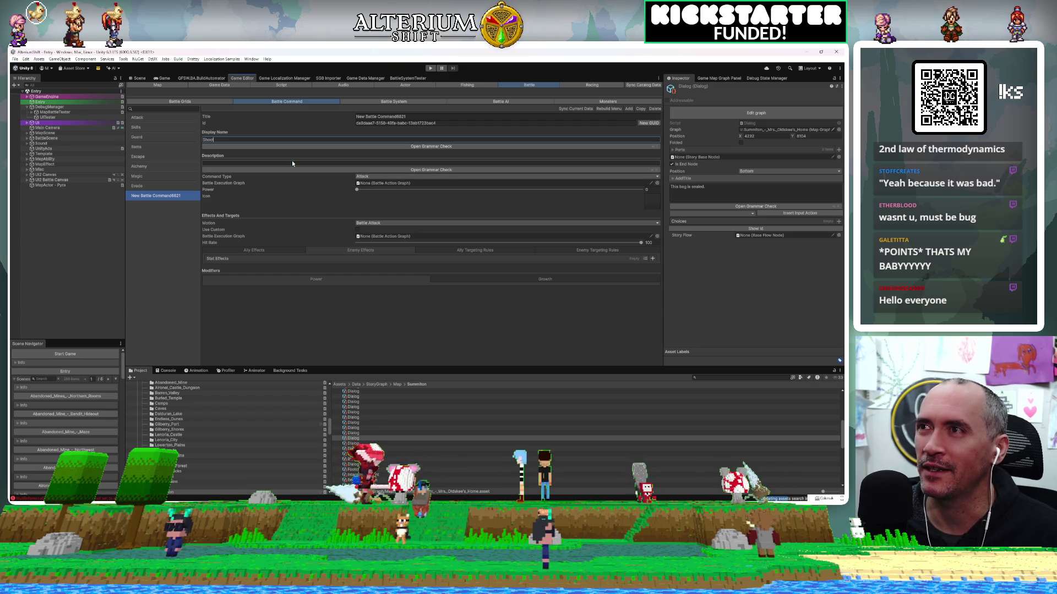
{"action": "type", "text": "Shoot a mon"}
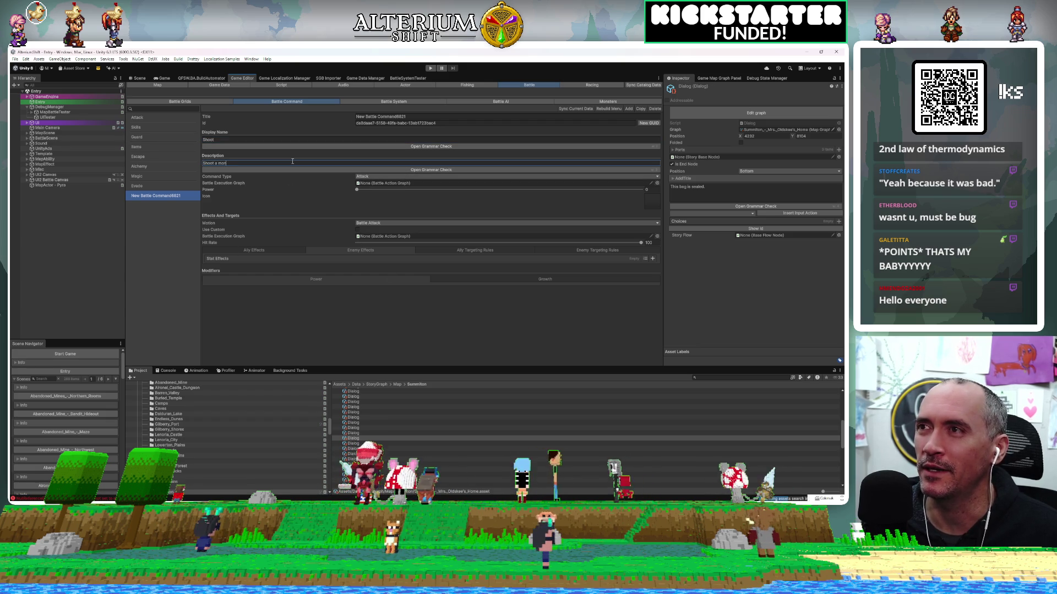
{"action": "type", "text": "er"}
{"action": "key", "text": "BackSpace"}
{"action": "key", "text": "BackSpace"}
{"action": "key", "text": "BackSpace"}
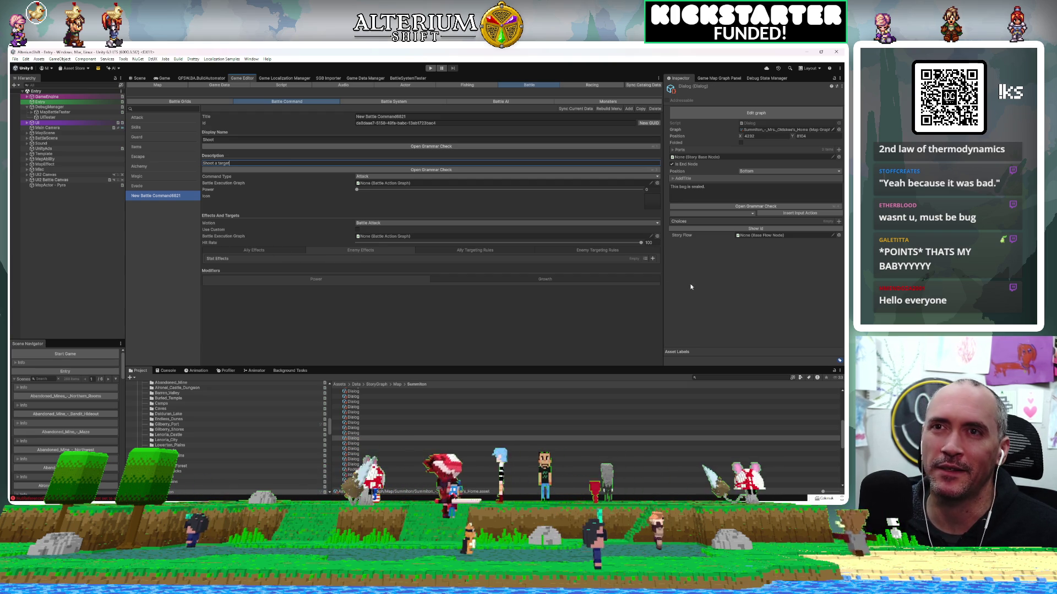
Step: Add a stat effect that decreases HitPoint by 20
{"action": "left_click", "coordinate": [652, 259]}
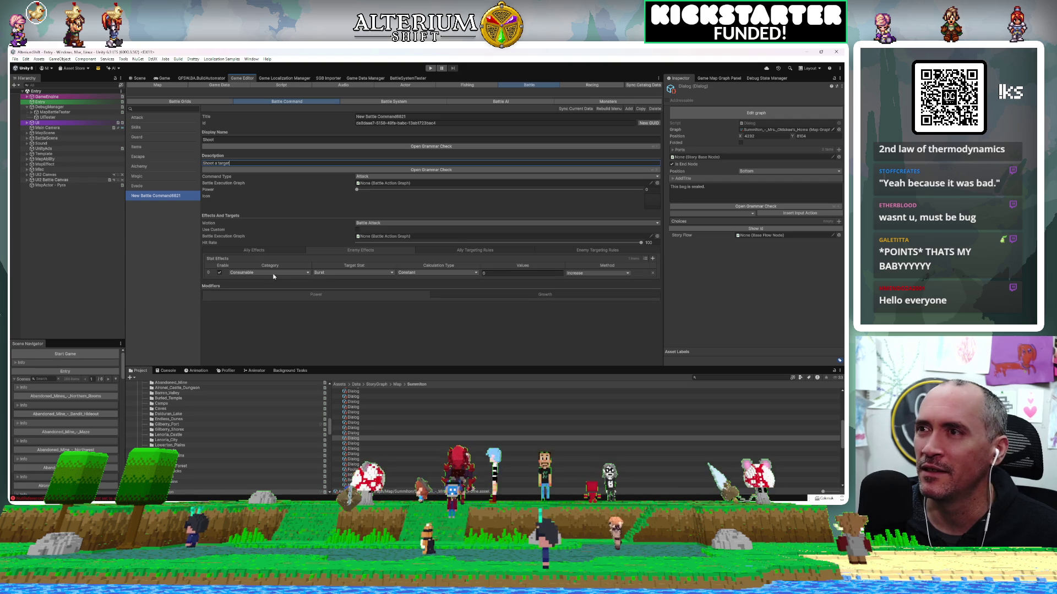
{"action": "left_click", "coordinate": [380, 272]}
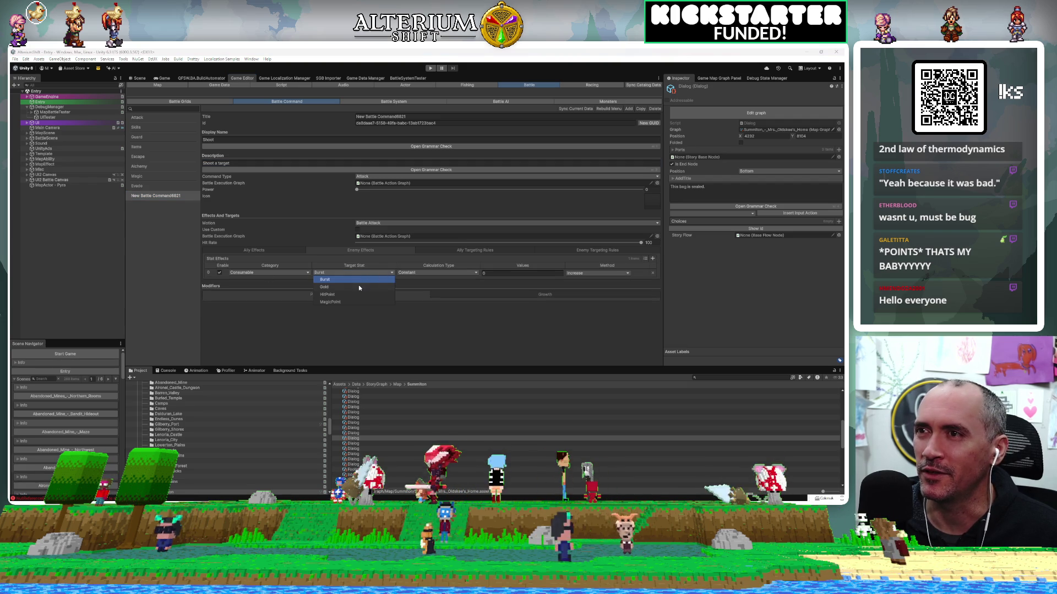
{"action": "left_click", "coordinate": [352, 295]}
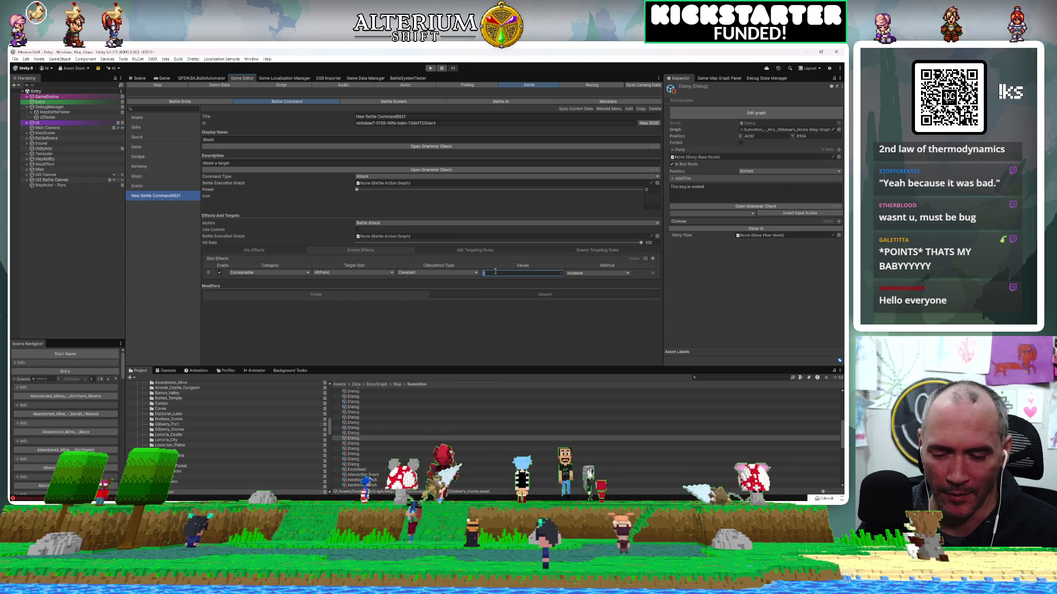
{"action": "type", "text": "20"}
{"action": "left_click", "coordinate": [589, 271]}
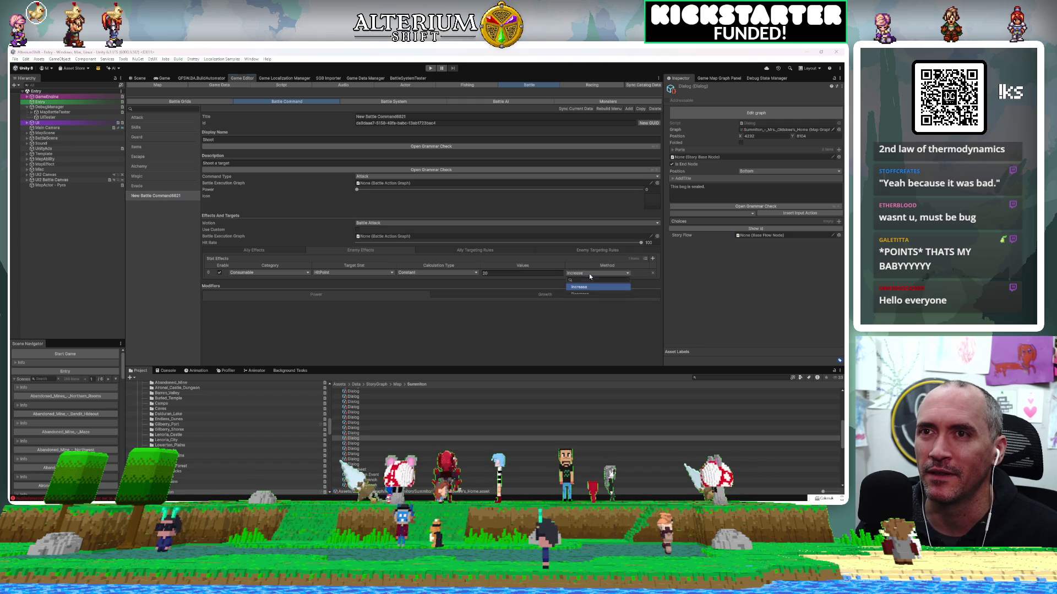
{"action": "left_click", "coordinate": [582, 295]}
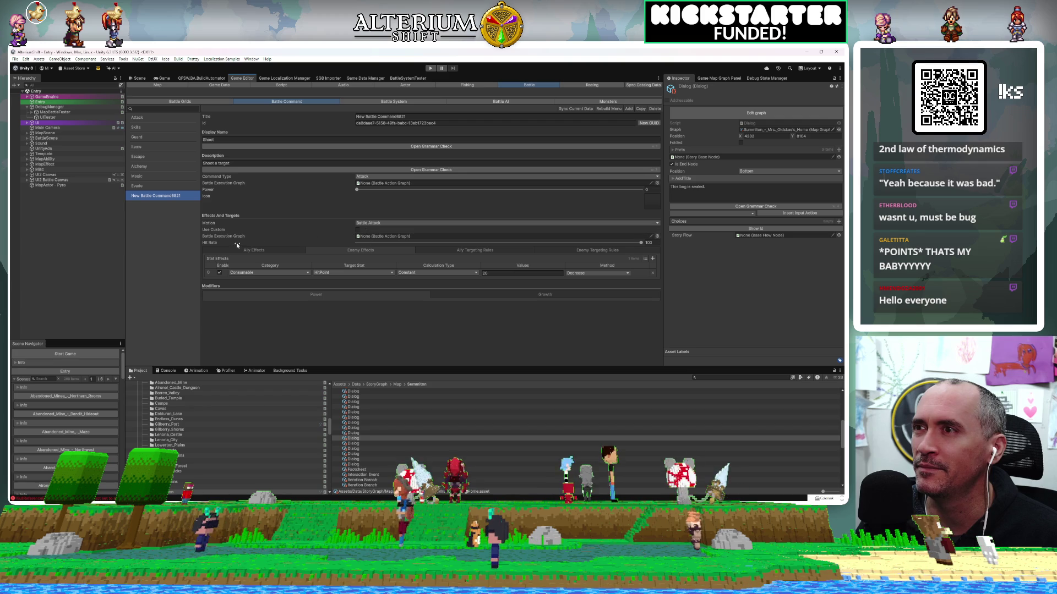
{"action": "left_click", "coordinate": [657, 236]}
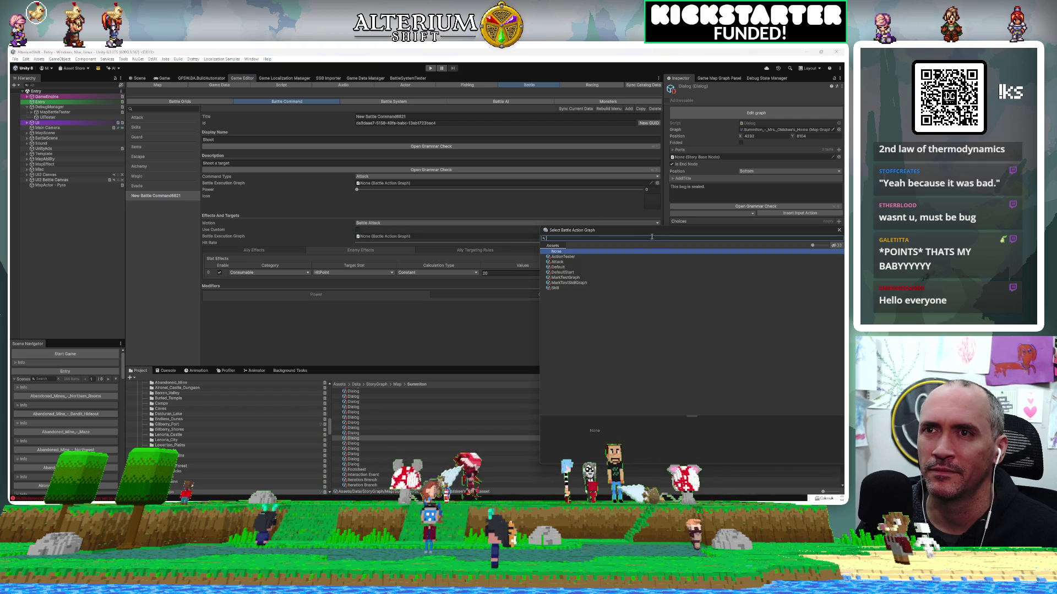
Step: Use the Default execution graph and search icon sprites, trying rainbow and arrow sprites
{"action": "double_click", "coordinate": [557, 267]}
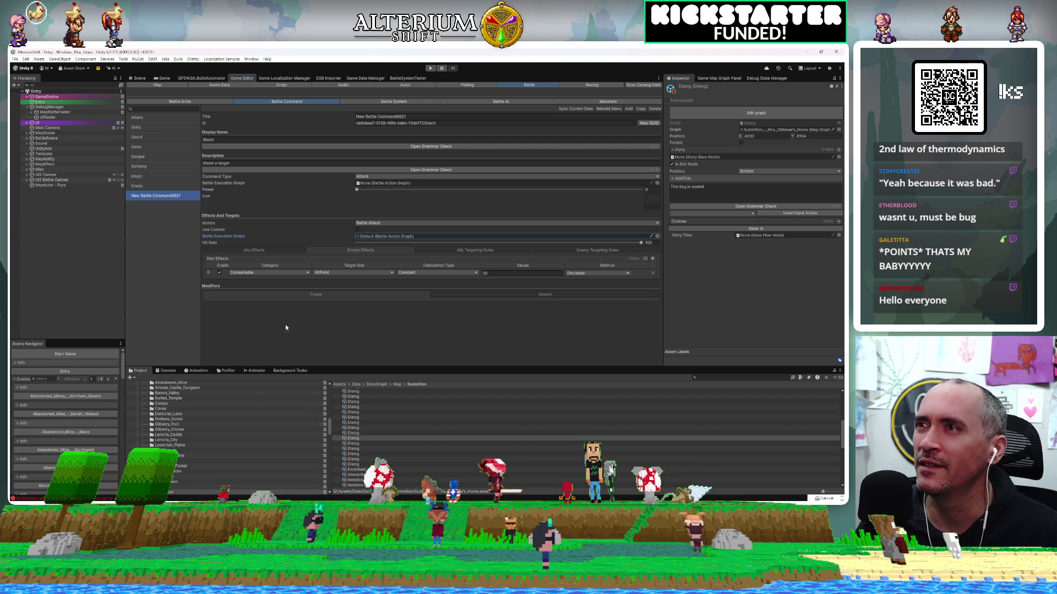
{"action": "left_click", "coordinate": [653, 206]}
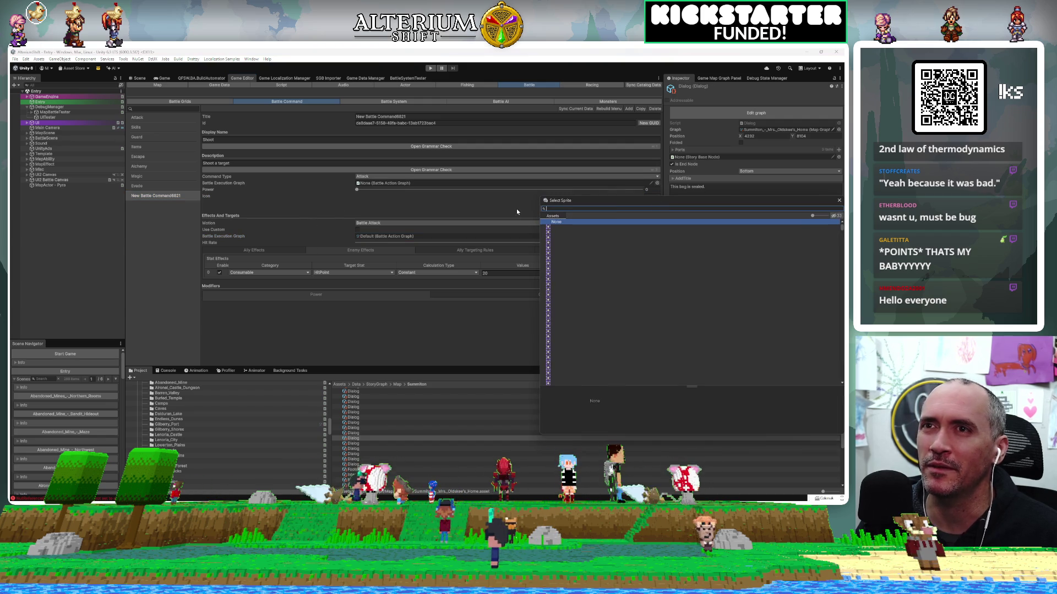
{"action": "type", "text": "bow"}
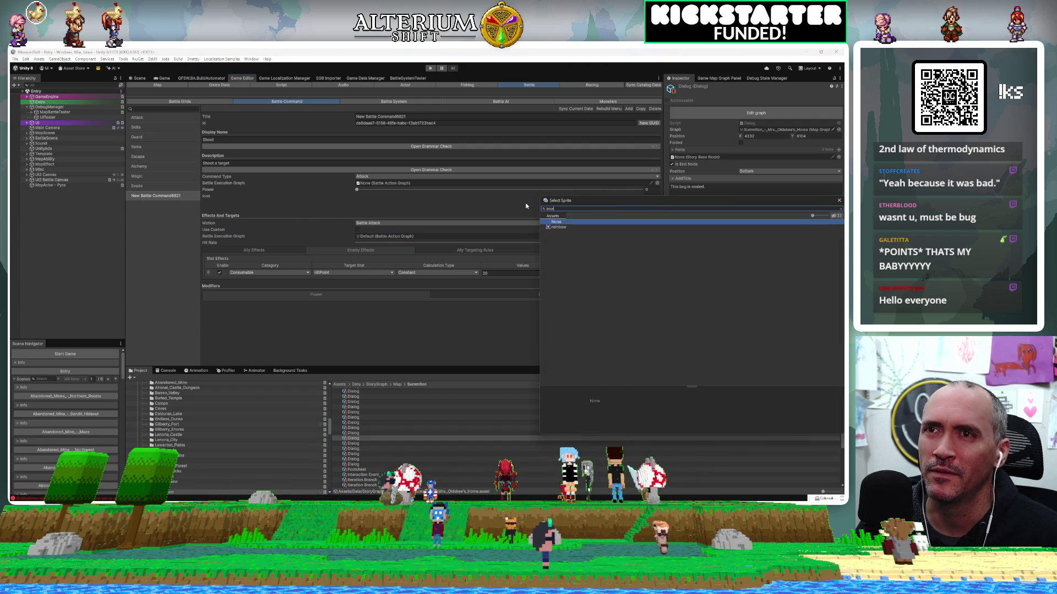
{"action": "left_click", "coordinate": [553, 228]}
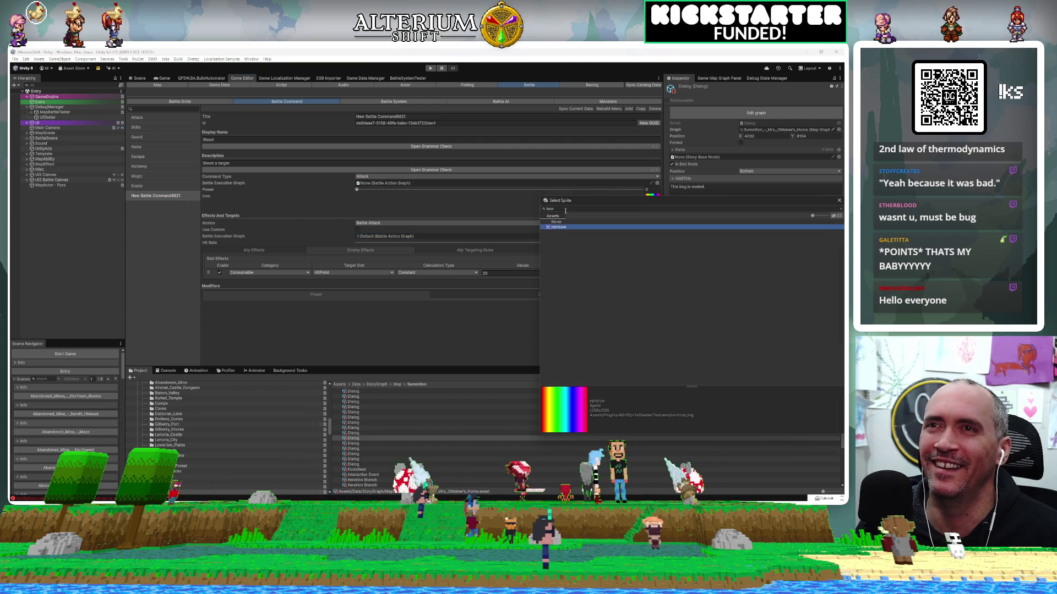
{"action": "left_click", "coordinate": [565, 209]}
{"action": "type", "text": "s"}
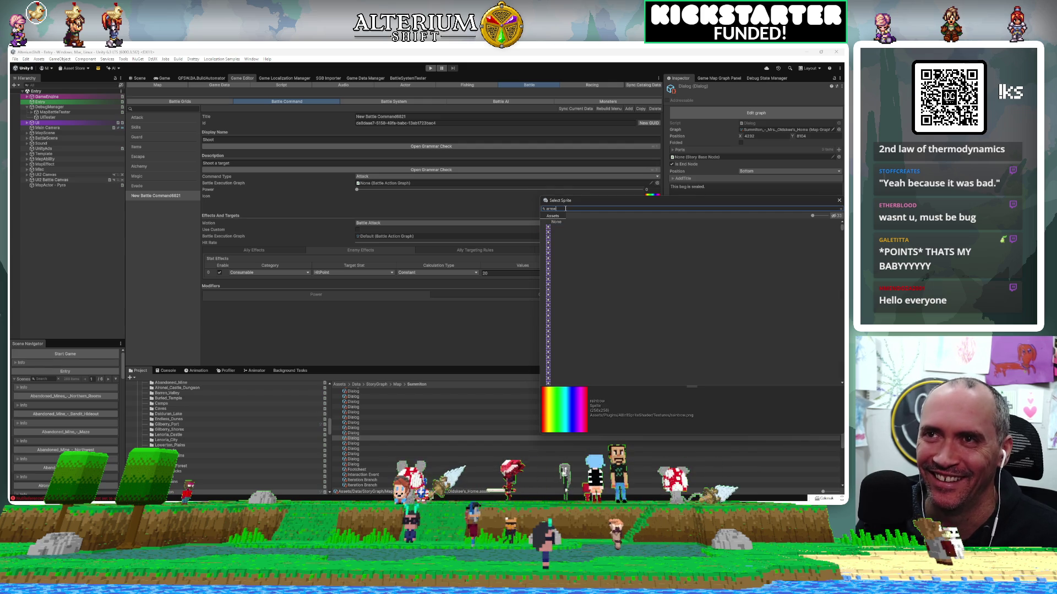
{"action": "left_click", "coordinate": [573, 227]}
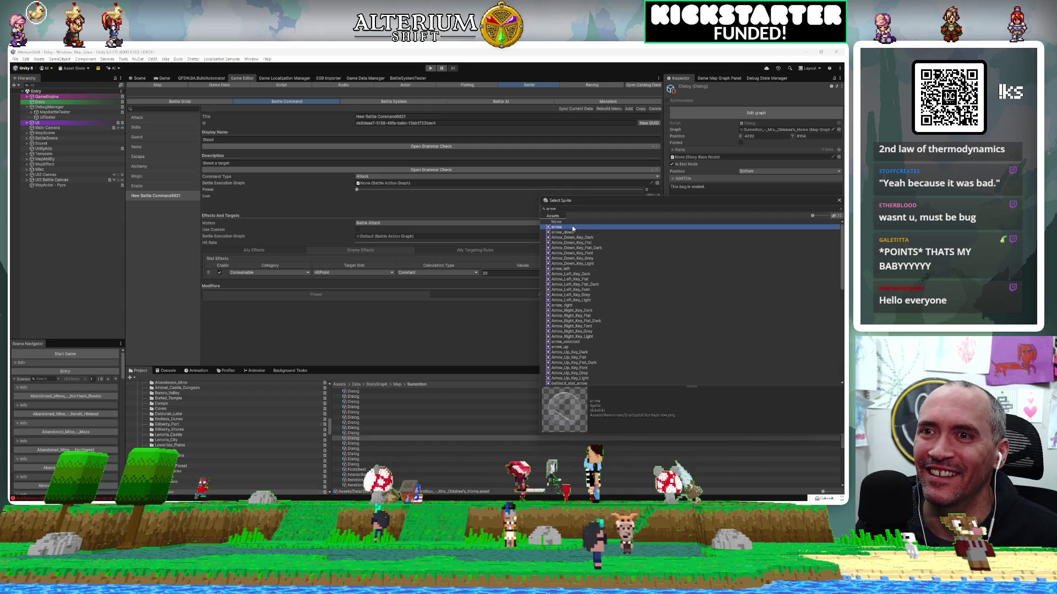
{"action": "left_click", "coordinate": [571, 238]}
{"action": "left_click", "coordinate": [572, 234]}
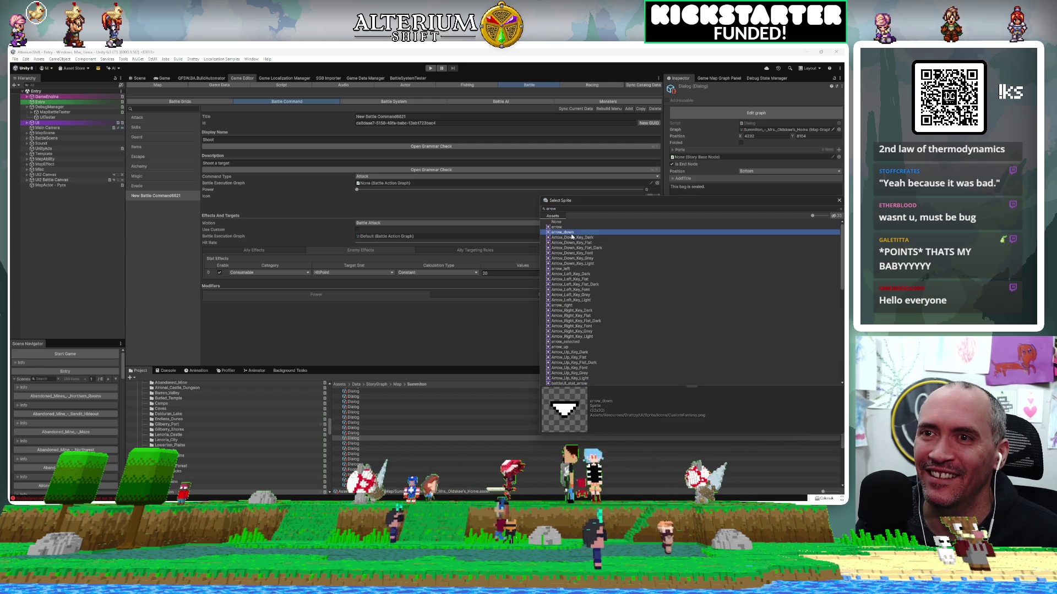
Step: Browse arrow sprites such as shopUI_Arrow and RIGHTARROW for a suitable icon
{"action": "left_click", "coordinate": [568, 264]}
{"action": "left_click", "coordinate": [570, 269]}
{"action": "left_click", "coordinate": [573, 279]}
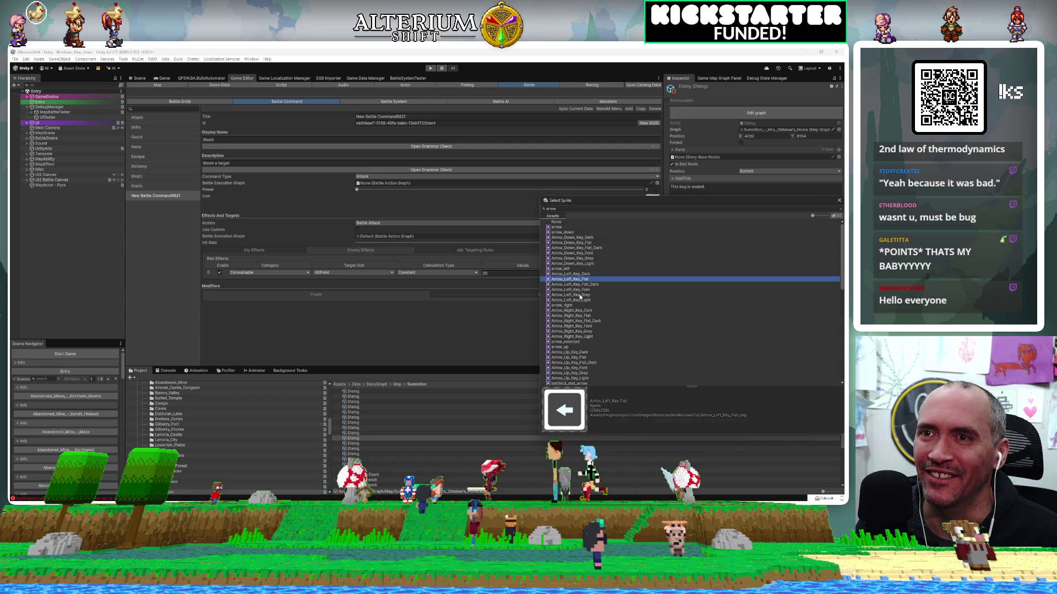
{"action": "scroll", "coordinate": [579, 294], "scroll_direction": "down", "scroll_amount": 3}
{"action": "scroll", "coordinate": [579, 294], "scroll_direction": "down", "scroll_amount": 6}
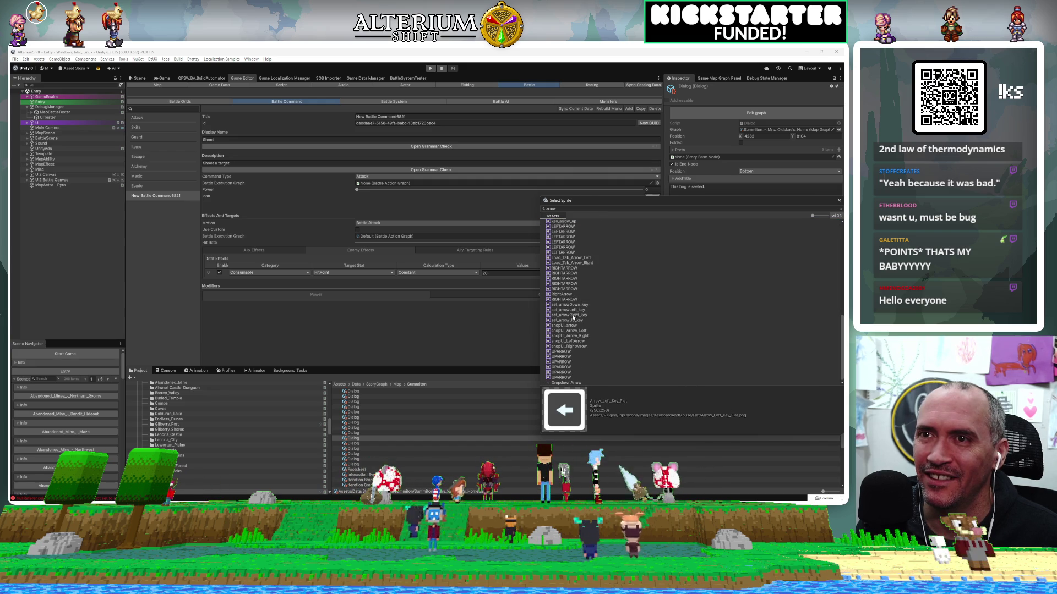
{"action": "left_click", "coordinate": [564, 325]}
{"action": "left_click", "coordinate": [564, 330]}
{"action": "left_click", "coordinate": [565, 341]}
{"action": "key", "text": "Down"}
{"action": "key", "text": "Down"}
{"action": "key", "text": "Down"}
{"action": "key", "text": "Up"}
{"action": "key", "text": "Up"}
{"action": "key", "text": "Up"}
{"action": "key", "text": "Up"}
{"action": "key", "text": "Up"}
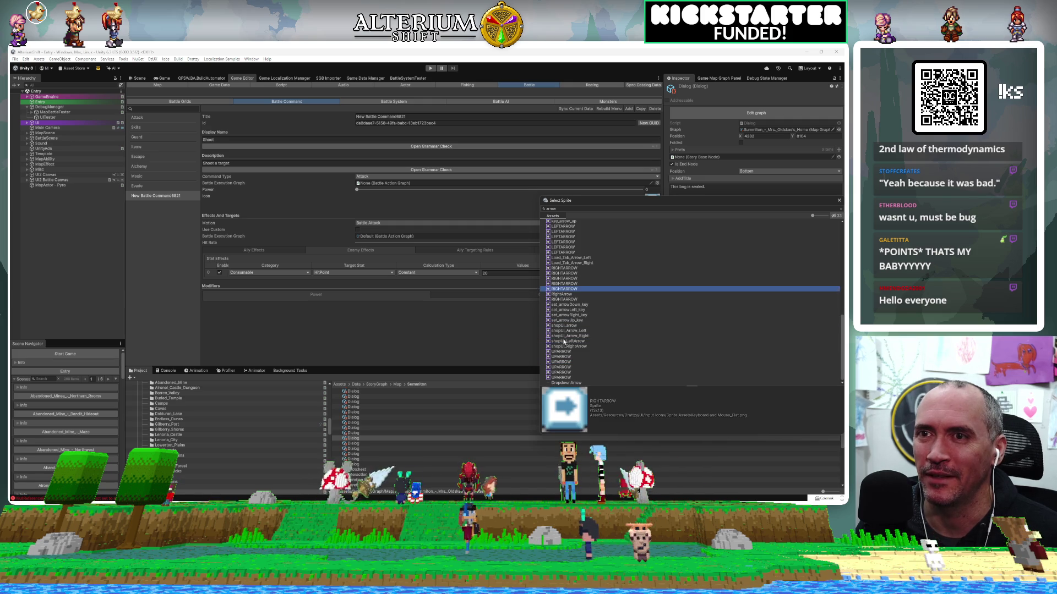
{"action": "key", "text": "Up"}
{"action": "key", "text": "Up"}
{"action": "key", "text": "Up"}
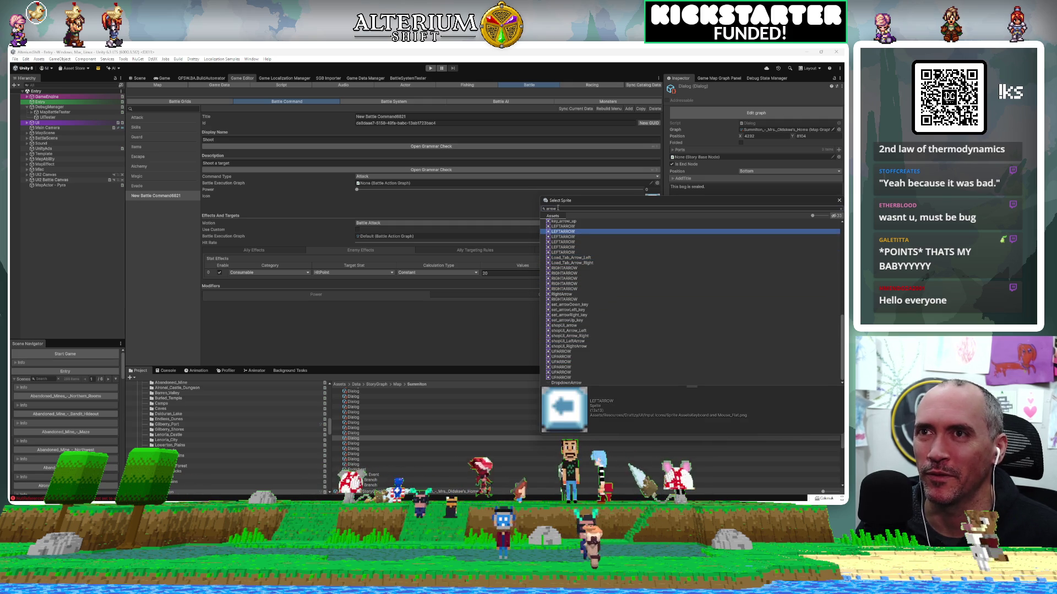
Step: Search 'sword' and set the sword_32_2 sprite as the command's icon
{"action": "type", "text": "sword"}
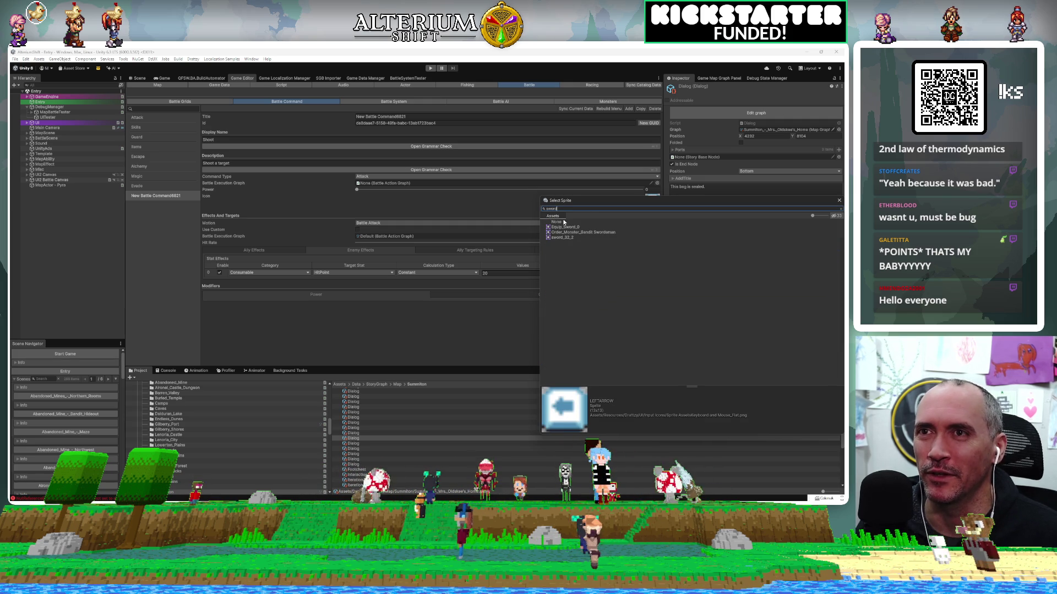
{"action": "left_click", "coordinate": [562, 233]}
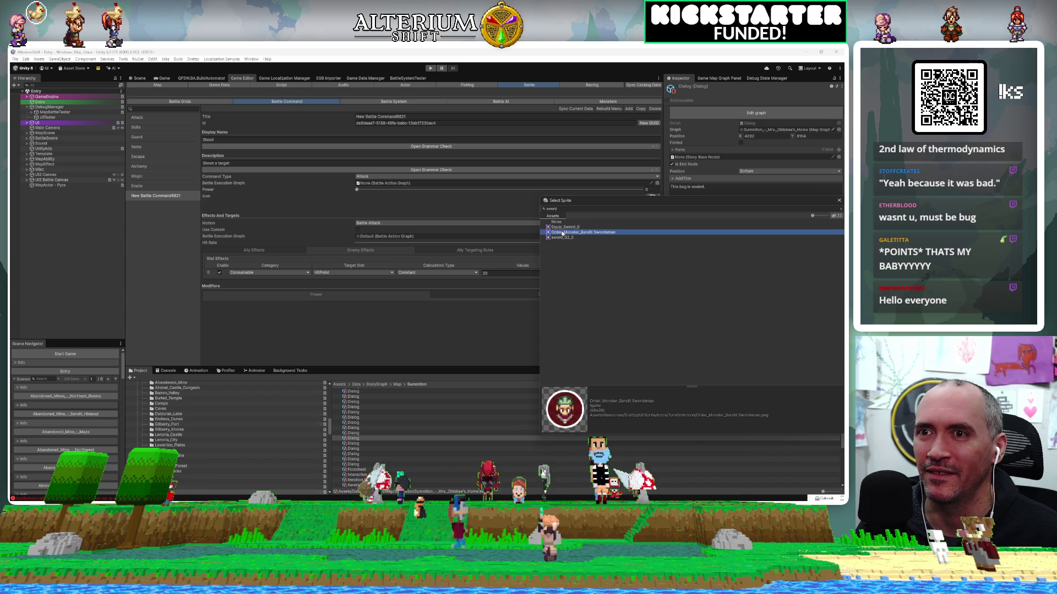
{"action": "left_click", "coordinate": [562, 238]}
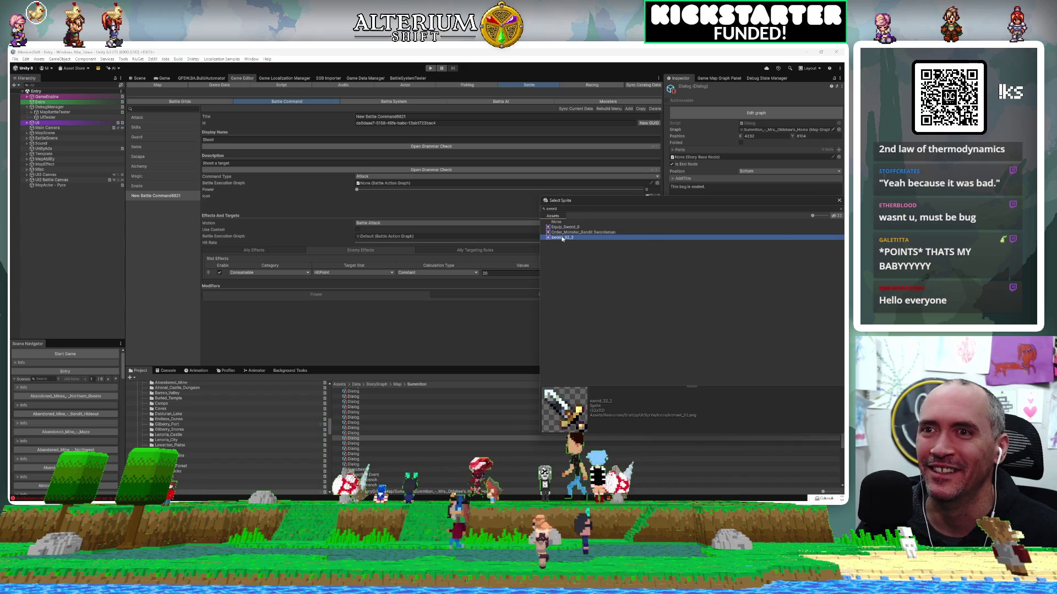
{"action": "double_click", "coordinate": [562, 238]}
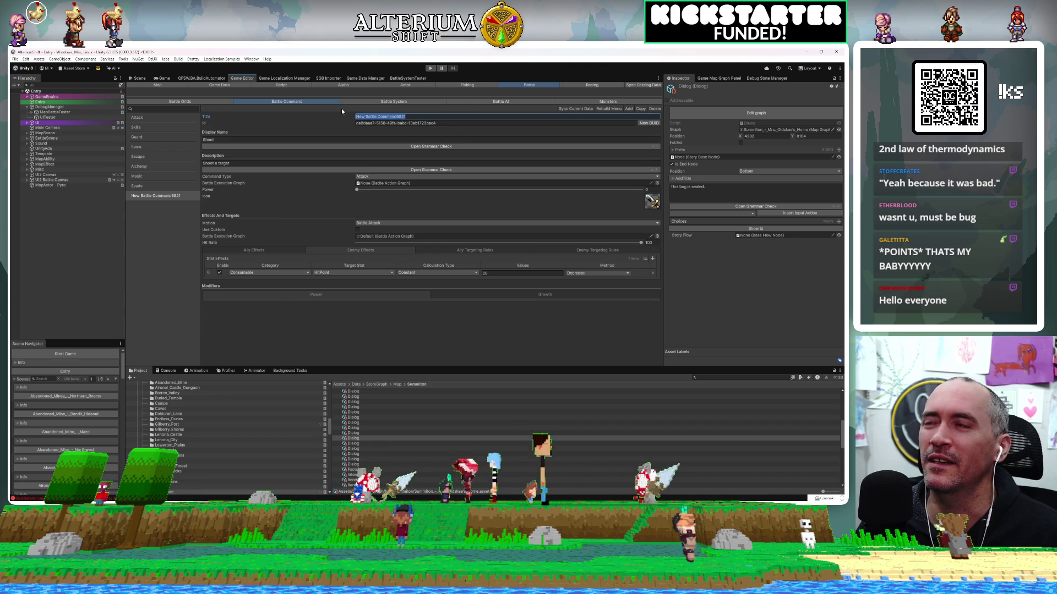
Step: Retitle 'New Battle Command6821' to Shoot and rebuild the menu so it's listed
{"action": "type", "text": "Shoot"}
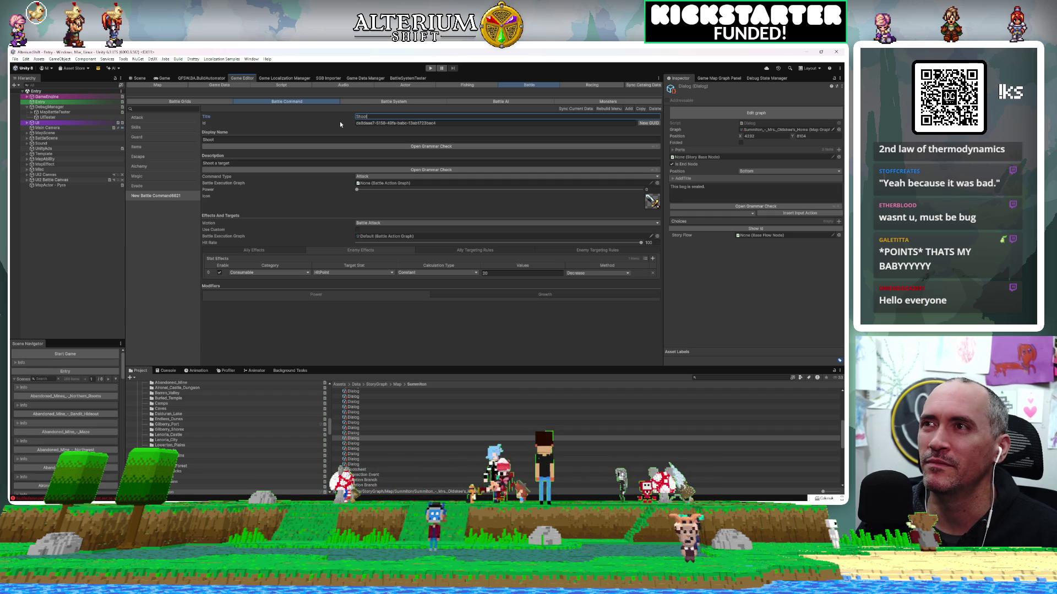
{"action": "key", "text": "Tab"}
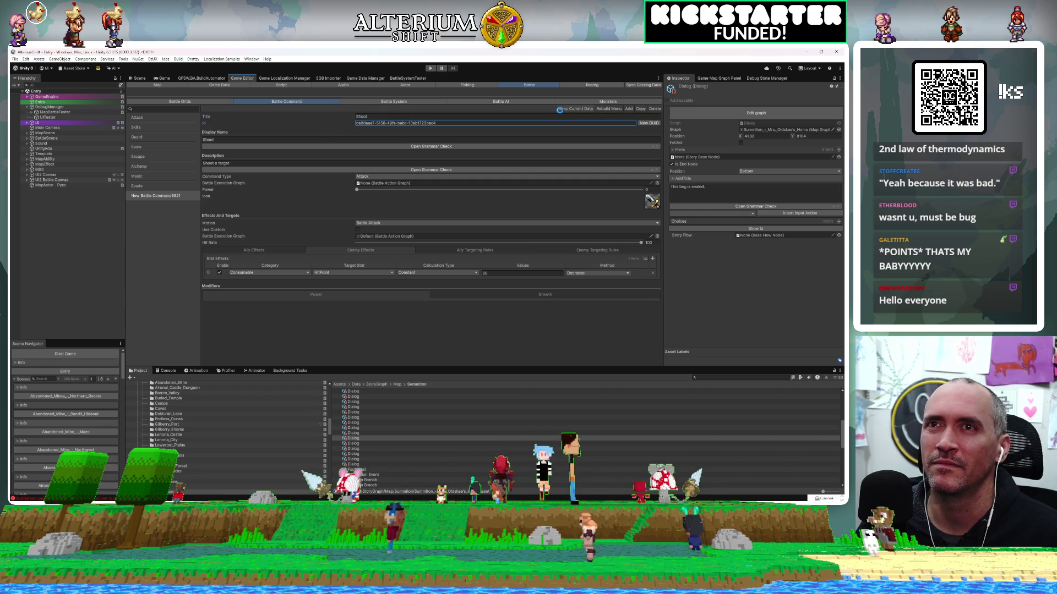
{"action": "left_click", "coordinate": [612, 110]}
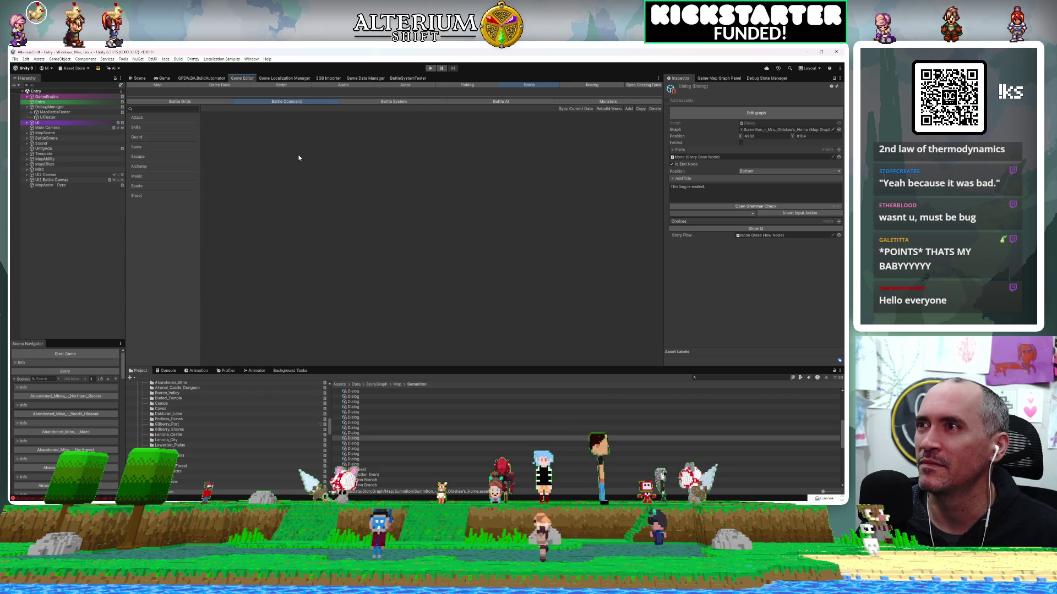
Step: Open hero Atlas's Battle settings under Actor > Heroes
{"action": "left_click", "coordinate": [384, 85]}
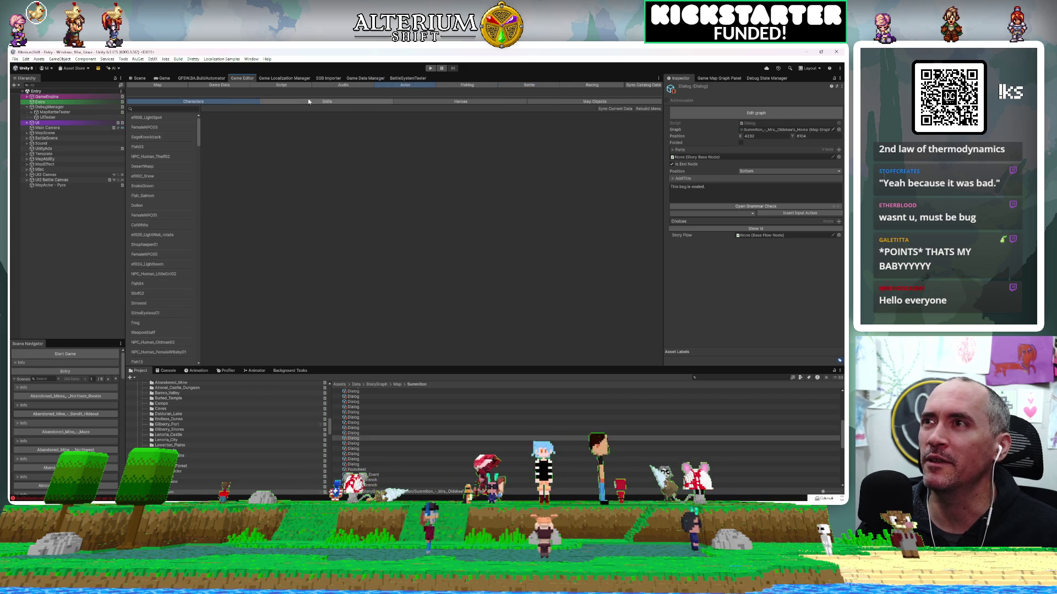
{"action": "left_click", "coordinate": [477, 102]}
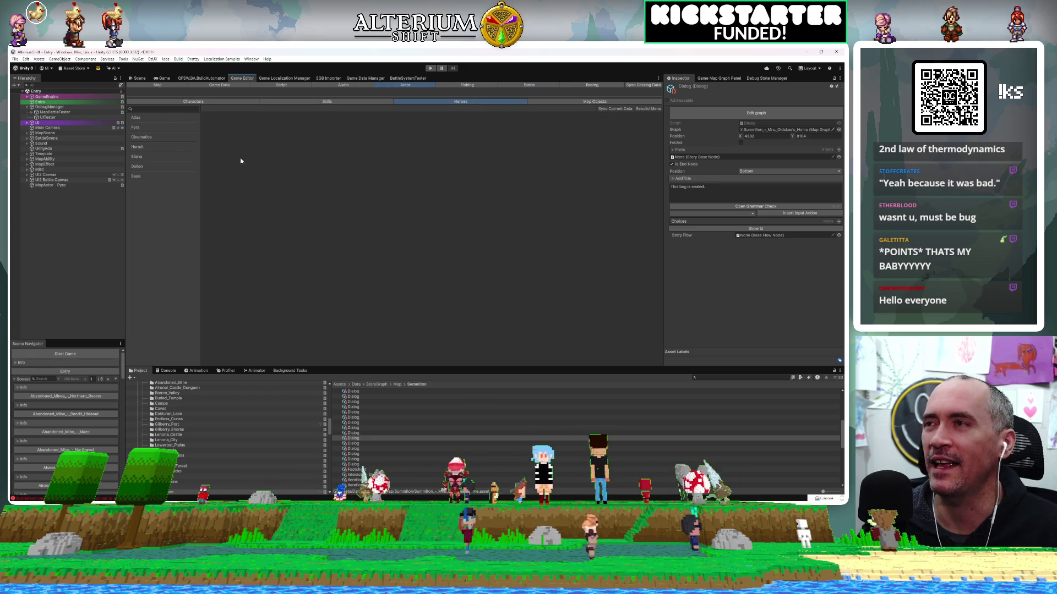
{"action": "left_click", "coordinate": [143, 119]}
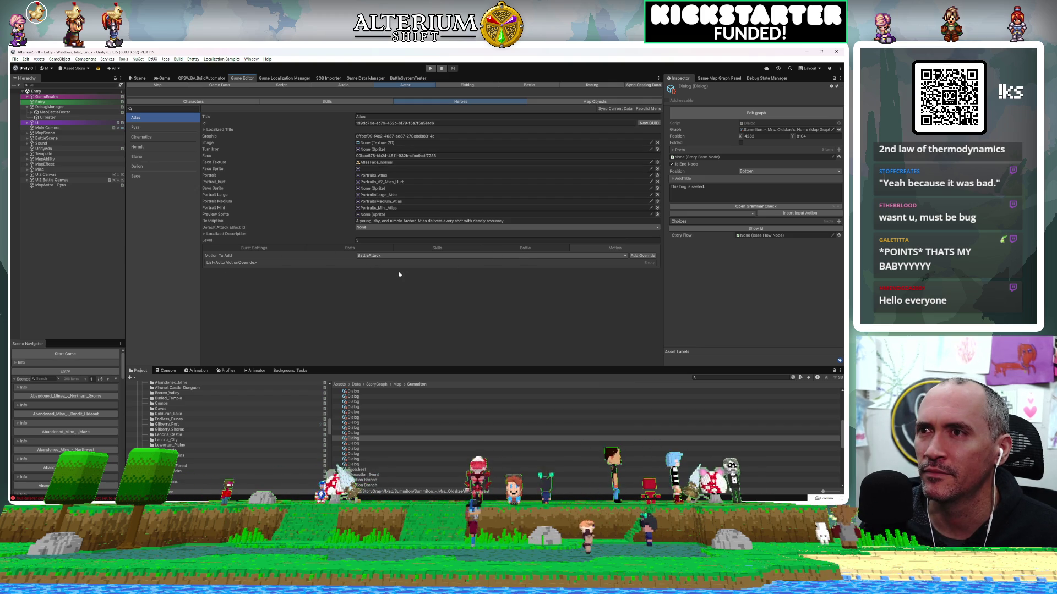
{"action": "left_click", "coordinate": [533, 247]}
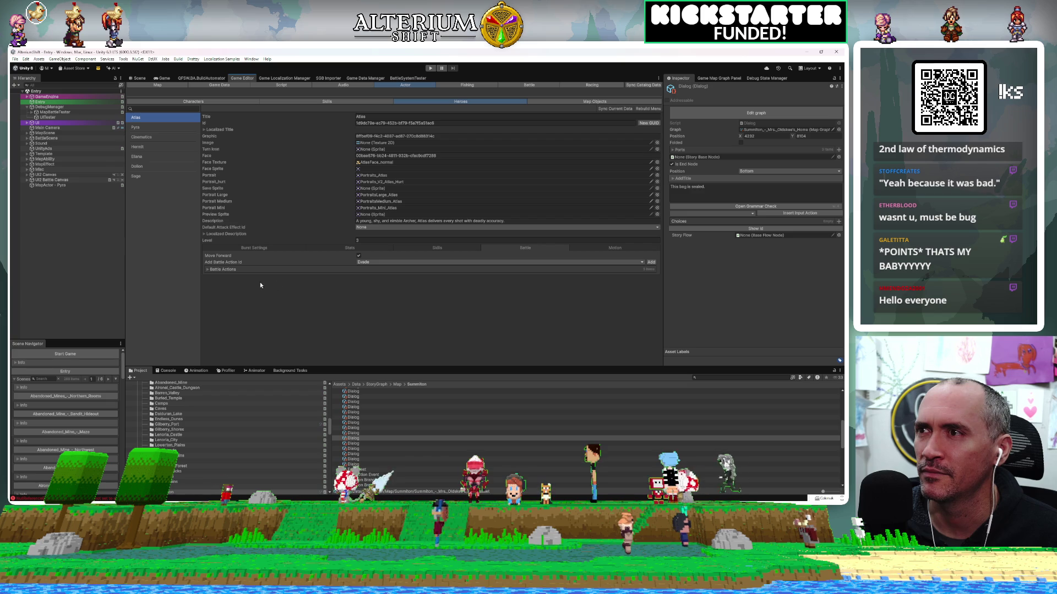
Step: Expand and review Atlas's list of battle actions
{"action": "left_click", "coordinate": [210, 272]}
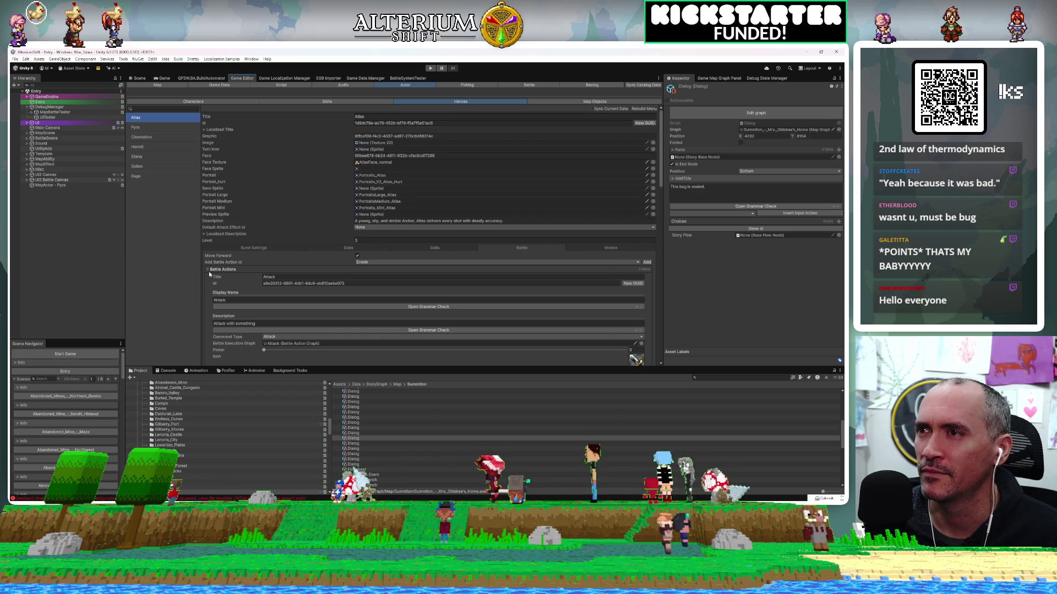
{"action": "scroll", "coordinate": [548, 294], "scroll_direction": "down", "scroll_amount": 1}
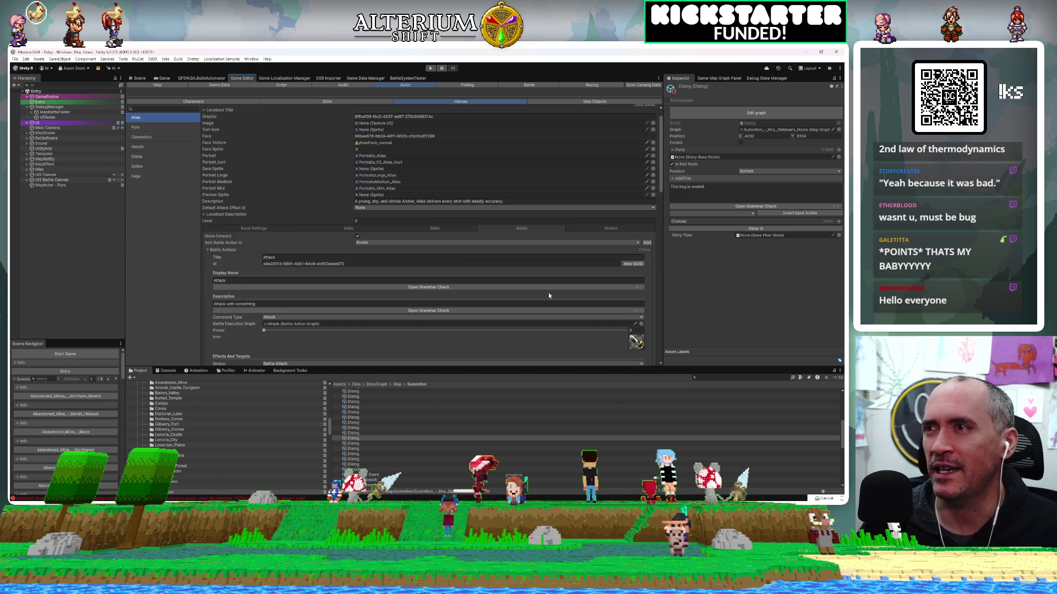
{"action": "scroll", "coordinate": [548, 296], "scroll_direction": "down", "scroll_amount": 1}
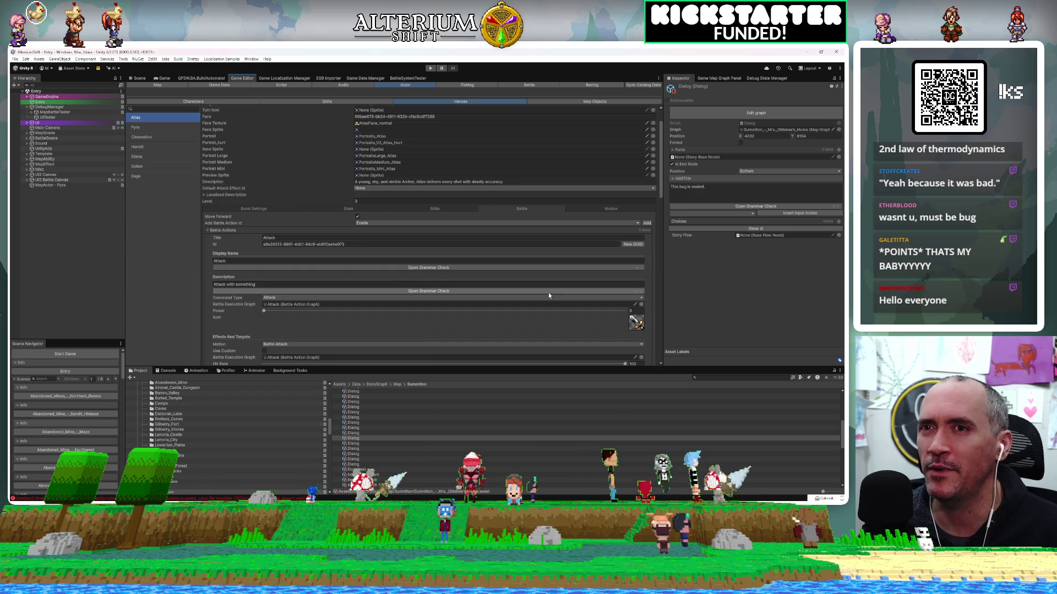
{"action": "scroll", "coordinate": [549, 296], "scroll_direction": "down", "scroll_amount": 2}
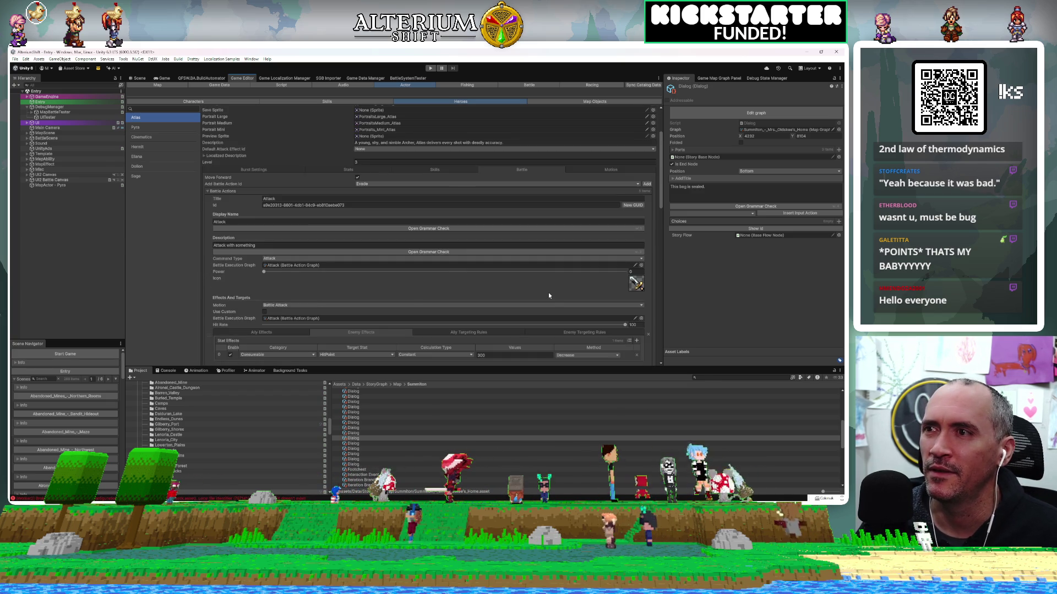
{"action": "scroll", "coordinate": [549, 296], "scroll_direction": "down", "scroll_amount": 3}
{"action": "scroll", "coordinate": [548, 295], "scroll_direction": "up", "scroll_amount": 5}
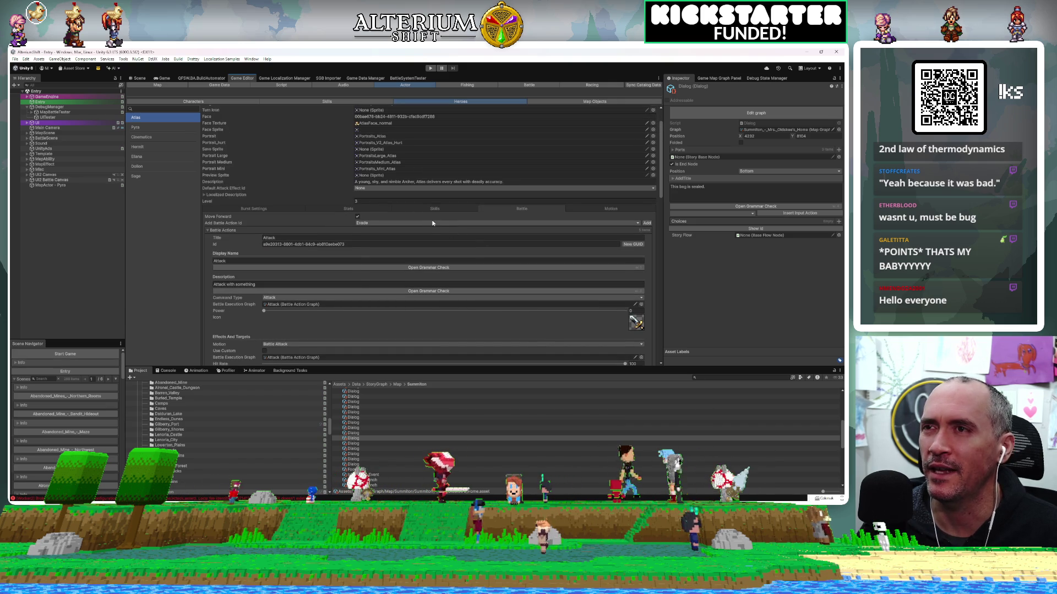
Step: Add Shoot to Atlas's battle actions and reposition its entry in the list
{"action": "left_click", "coordinate": [433, 223]}
{"action": "left_click", "coordinate": [369, 304]}
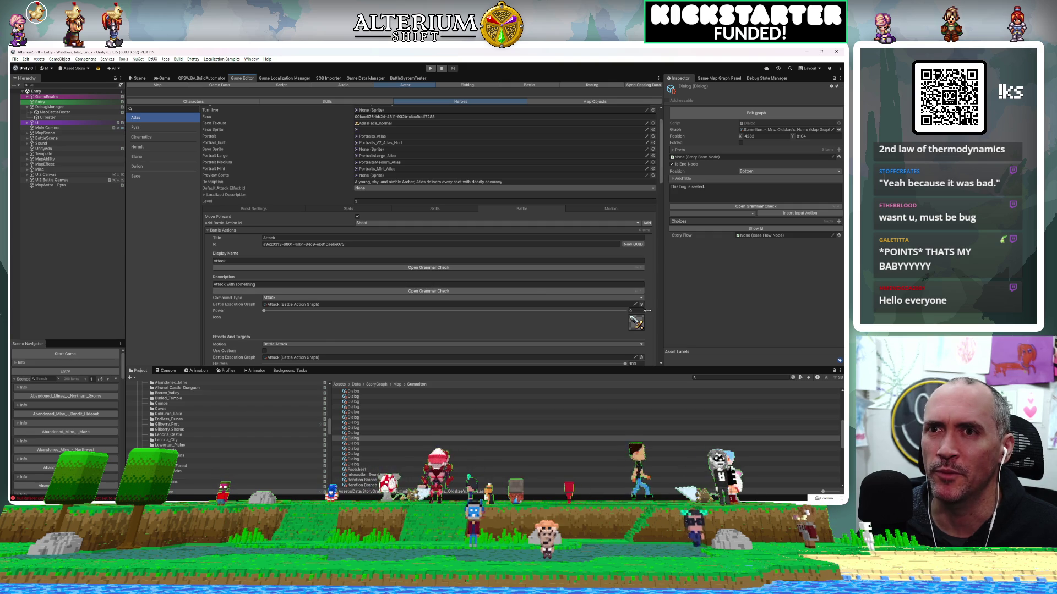
{"action": "scroll", "coordinate": [647, 313], "scroll_direction": "down", "scroll_amount": 2}
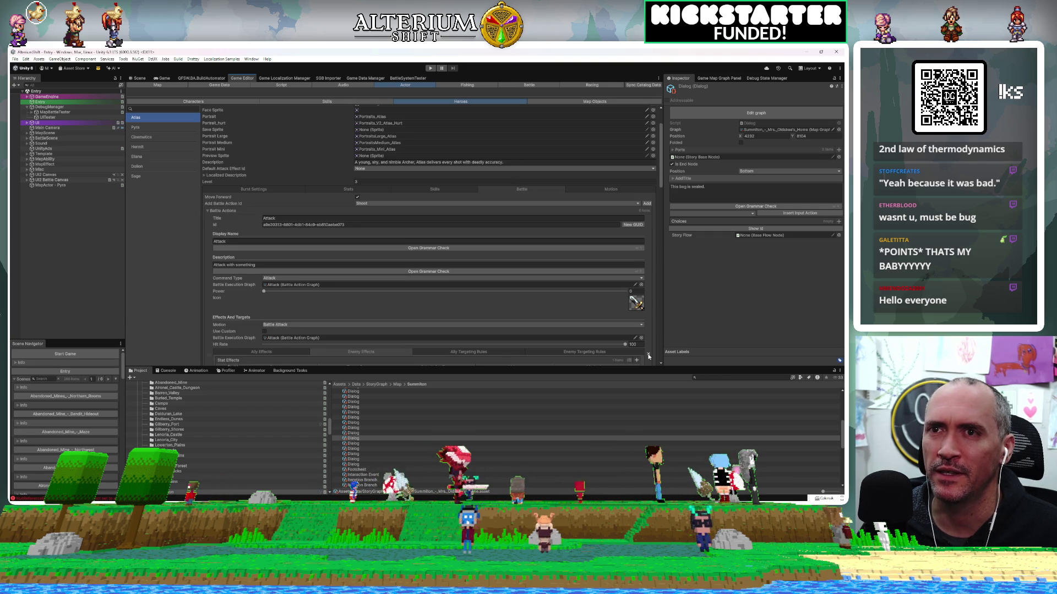
{"action": "scroll", "coordinate": [608, 275], "scroll_direction": "down", "scroll_amount": 10}
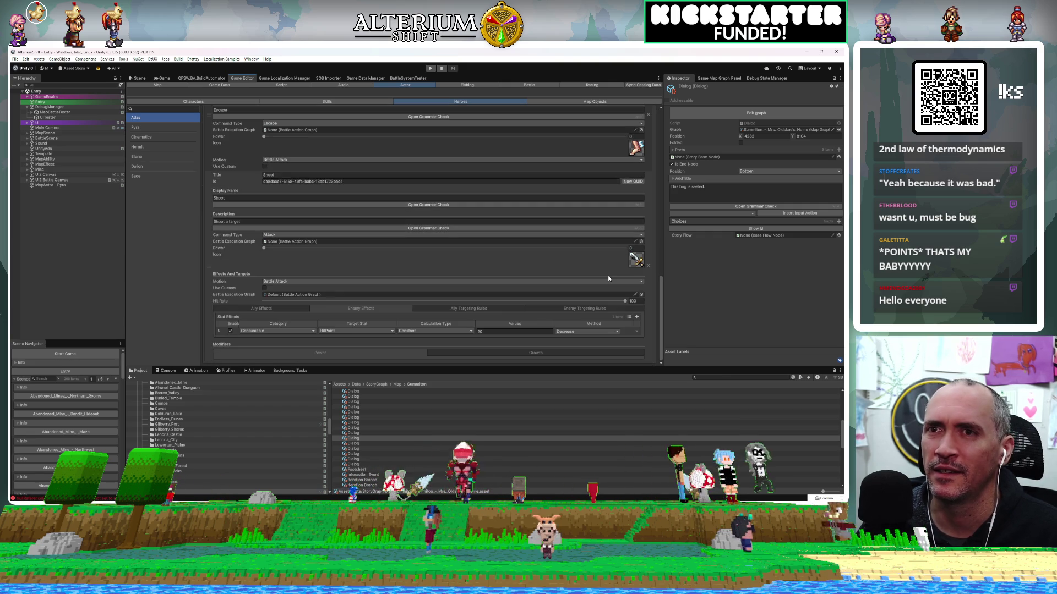
{"action": "right_click", "coordinate": [207, 269]}
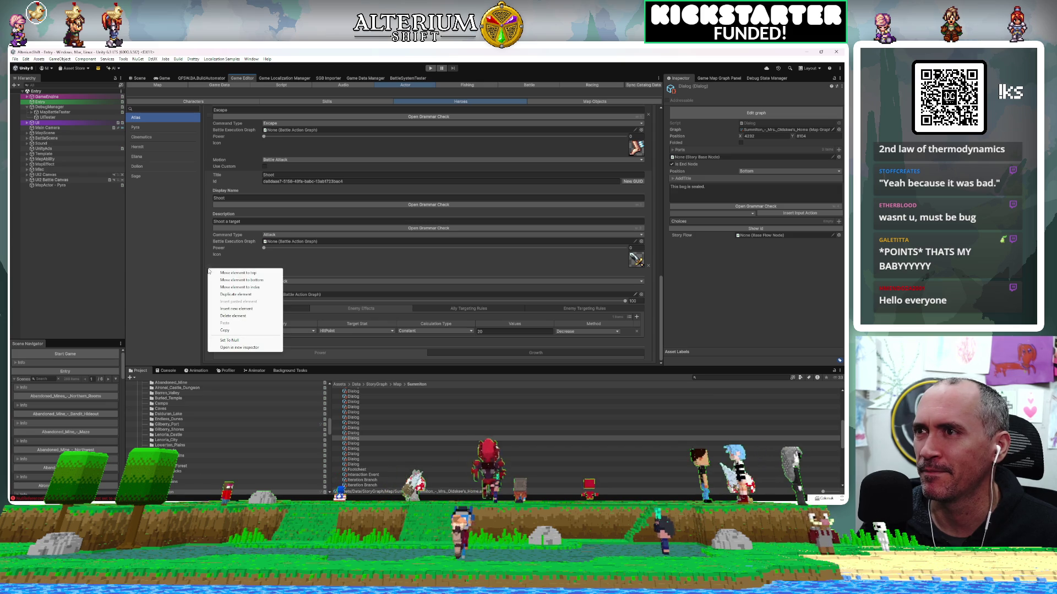
{"action": "left_click", "coordinate": [231, 273]}
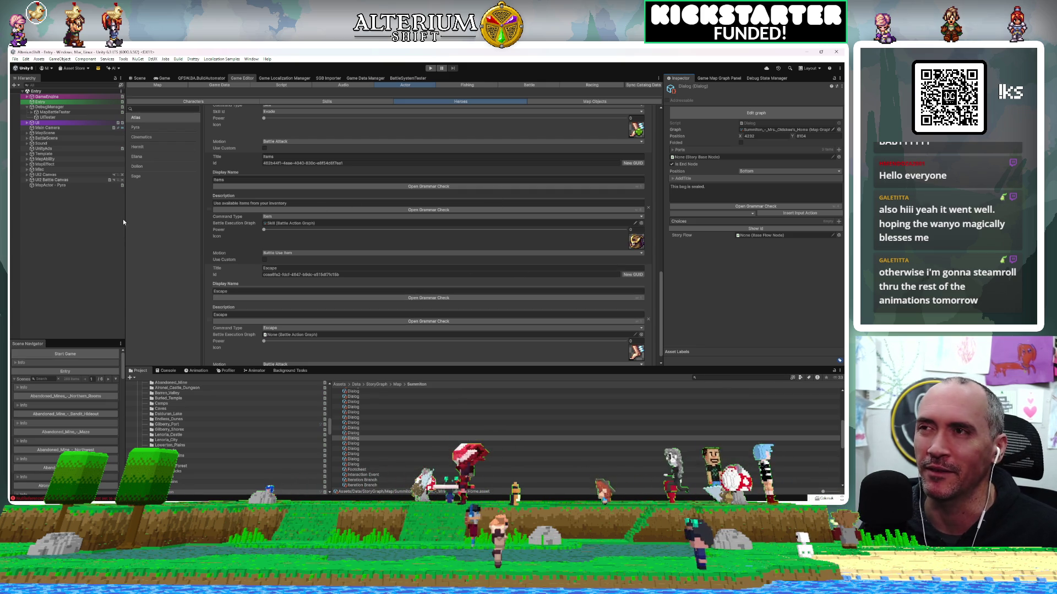
Step: Scroll back up through Atlas's battle actions, then switch to the Game view
{"action": "scroll", "coordinate": [464, 276], "scroll_direction": "up", "scroll_amount": 2}
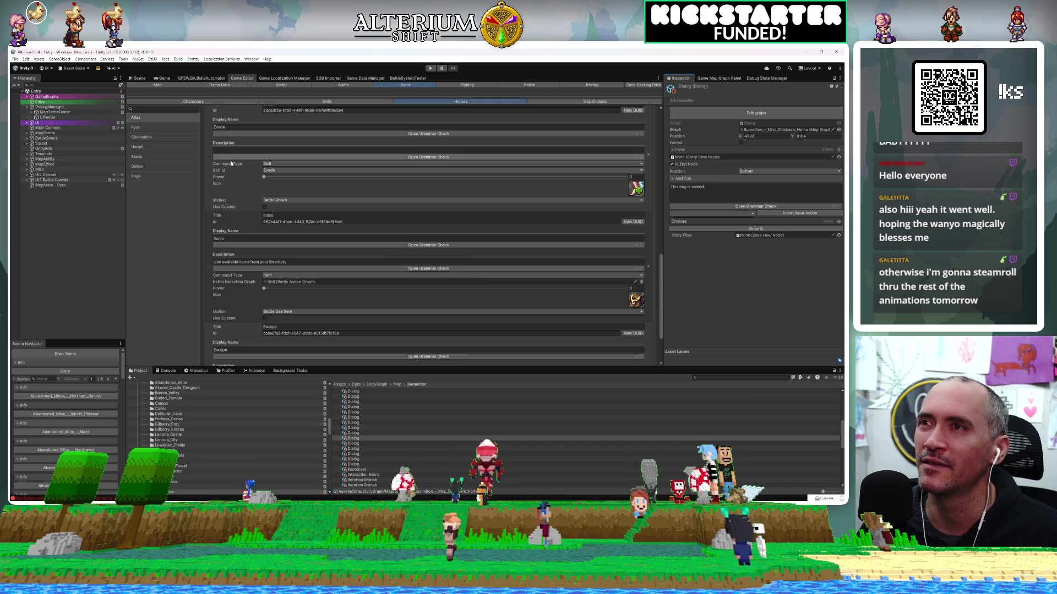
{"action": "scroll", "coordinate": [425, 243], "scroll_direction": "up", "scroll_amount": 1}
{"action": "scroll", "coordinate": [425, 243], "scroll_direction": "up", "scroll_amount": 2}
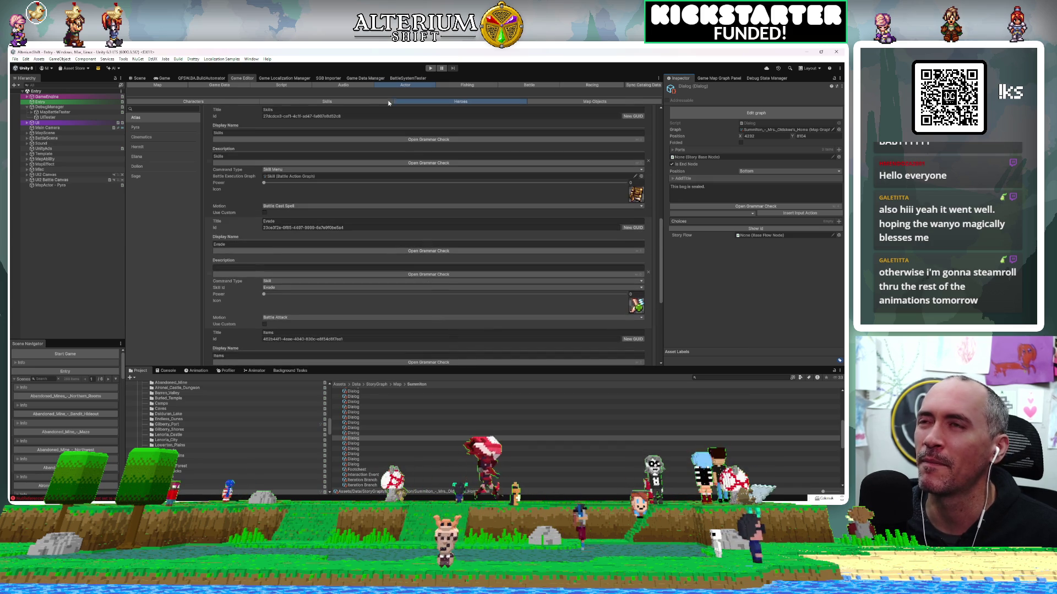
{"action": "left_click", "coordinate": [156, 79]}
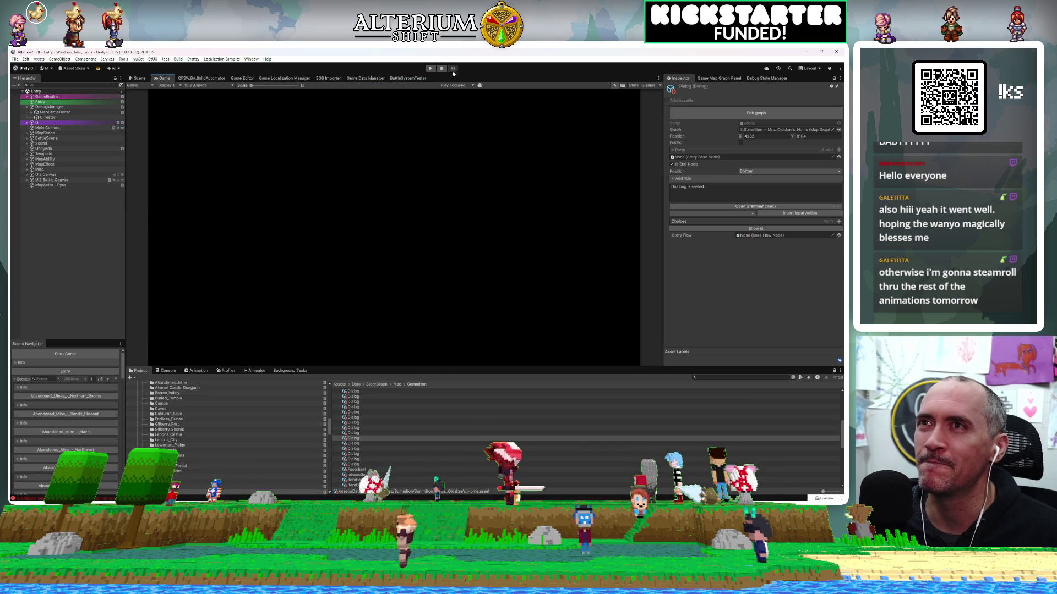
Step: Enter Play mode and load the Battle Test save via Continue
{"action": "left_click", "coordinate": [431, 68]}
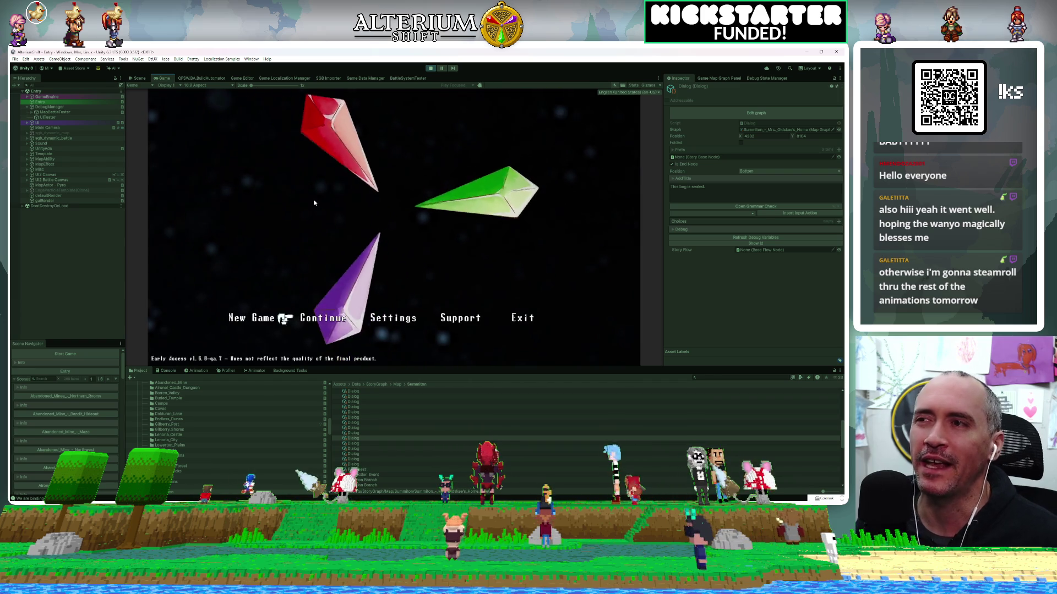
{"action": "key", "text": "Return"}
{"action": "key", "text": "Up"}
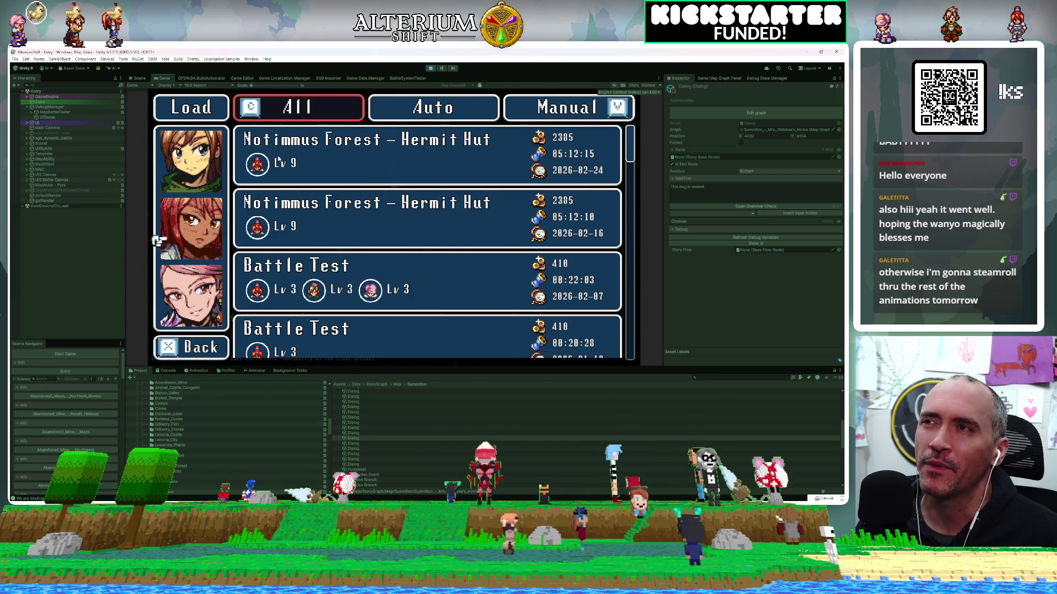
{"action": "key", "text": "Return"}
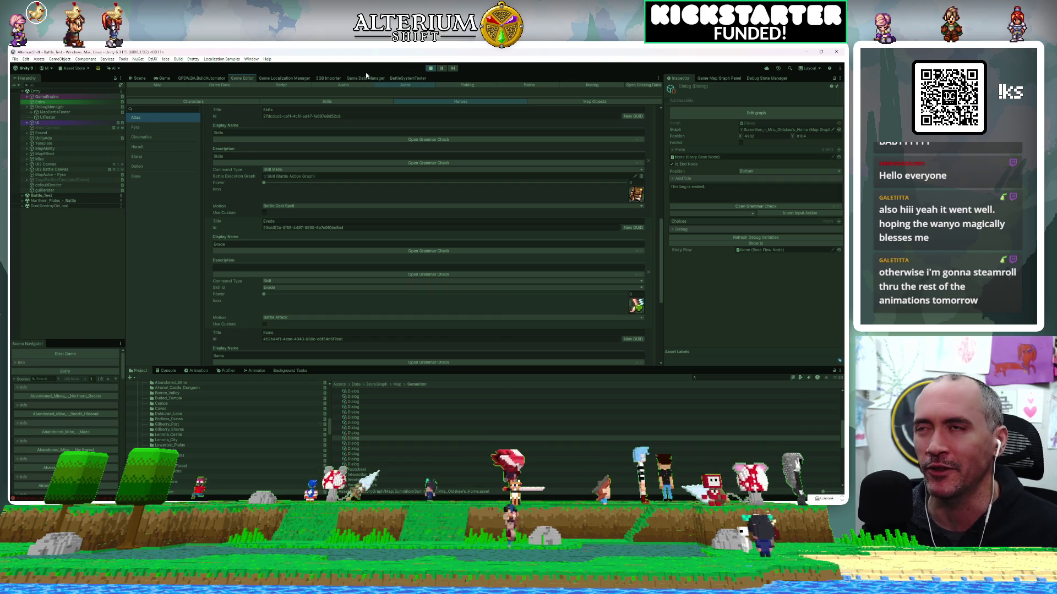
{"action": "left_click", "coordinate": [163, 78]}
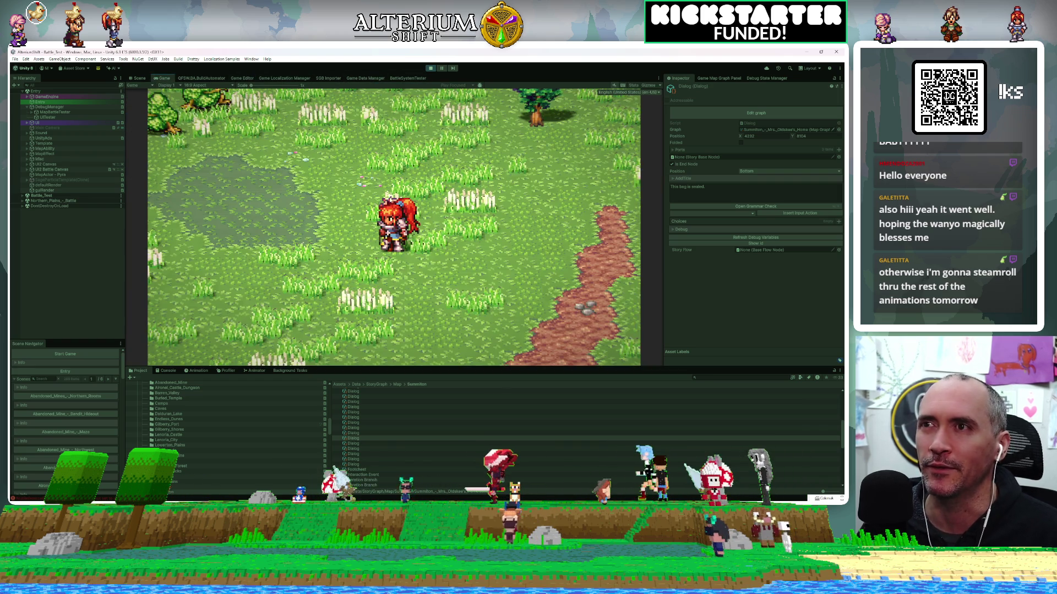
Step: Start a full test battle from the map battle tester and have Sage cast Water
{"action": "left_click", "coordinate": [52, 112]}
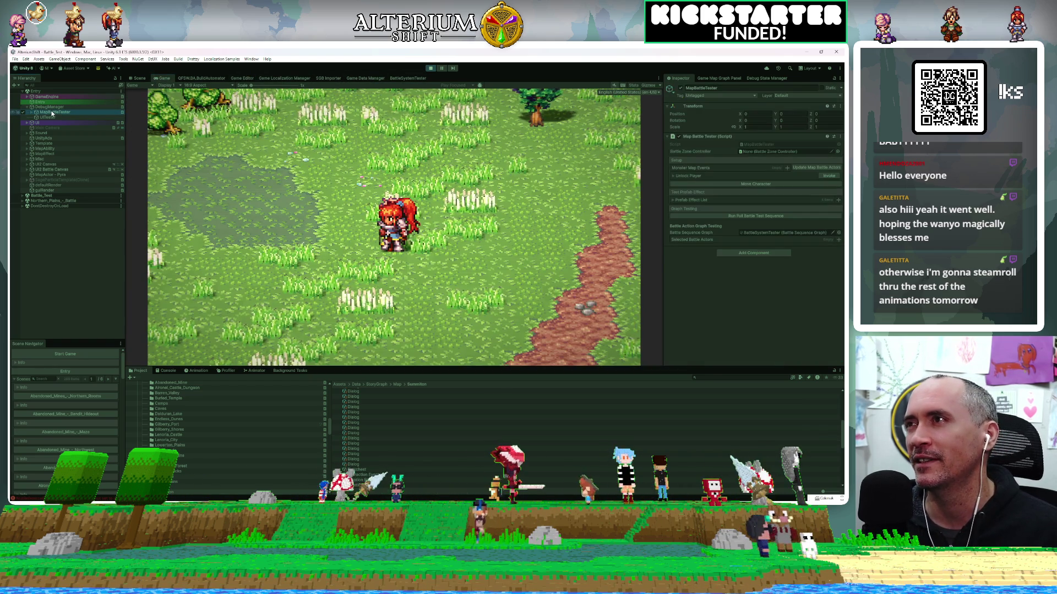
{"action": "left_click", "coordinate": [735, 215]}
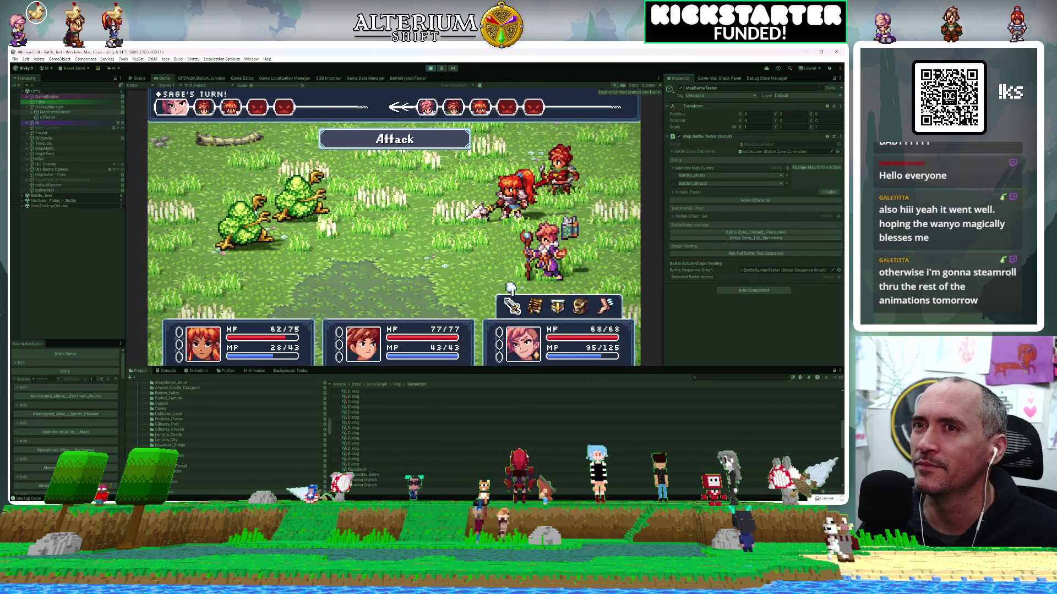
{"action": "key", "text": "Right"}
{"action": "key", "text": "Right"}
{"action": "key", "text": "Right"}
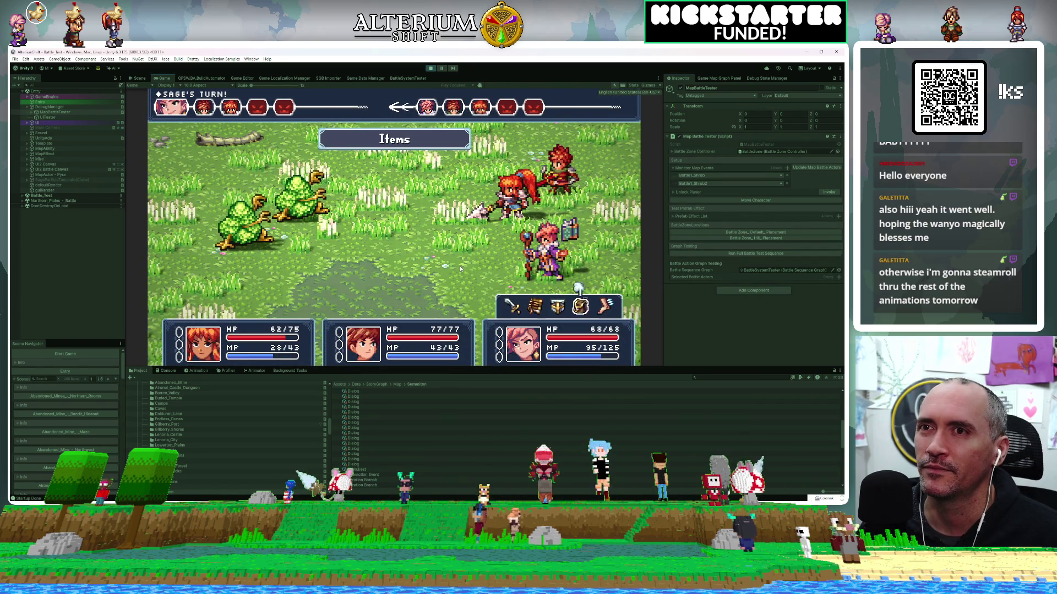
{"action": "key", "text": "Left"}
{"action": "key", "text": "Left"}
{"action": "key", "text": "Return"}
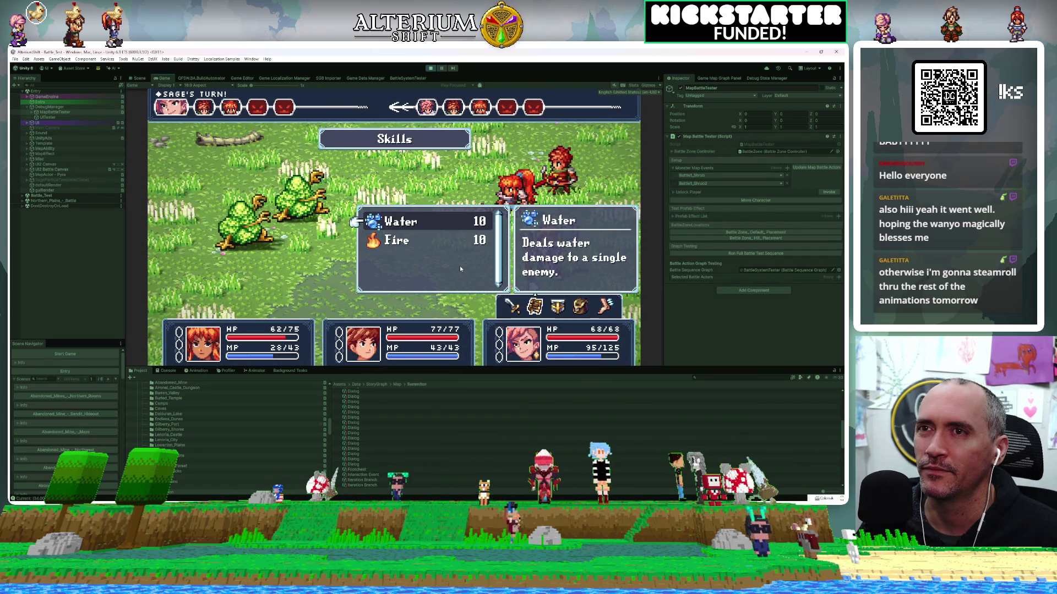
{"action": "key", "text": "Return"}
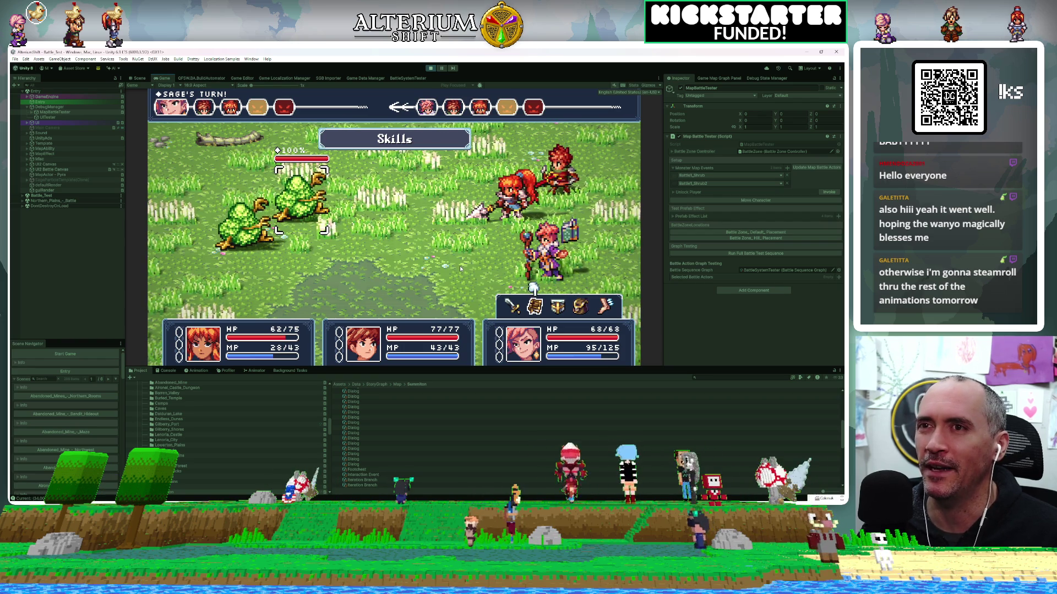
{"action": "key", "text": "Return"}
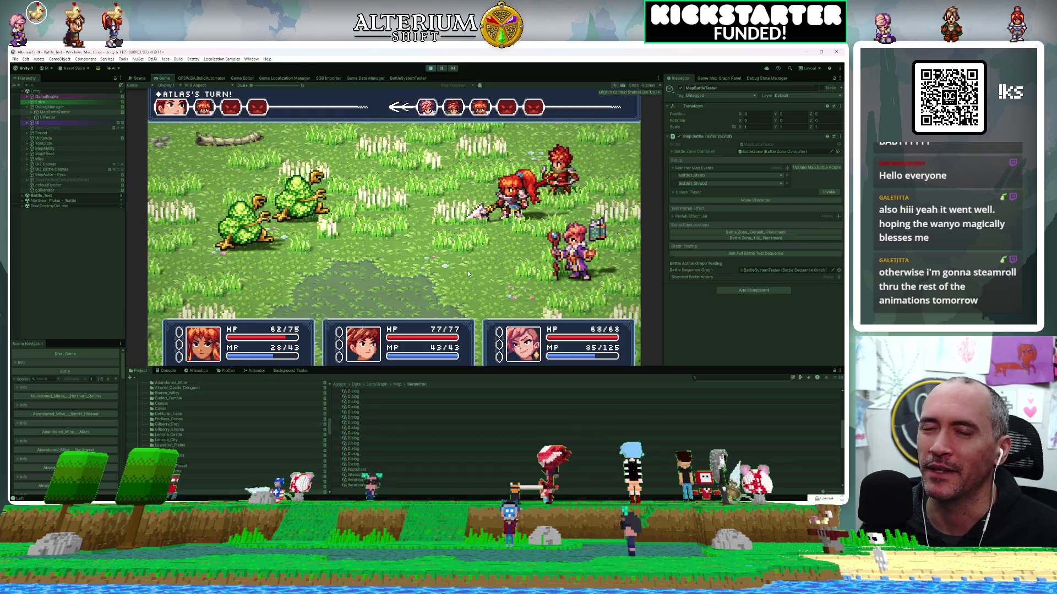
Step: Browse Atlas's commands to the new Shoot command, then return to the Game Editor
{"action": "key", "text": "Left"}
{"action": "key", "text": "Right"}
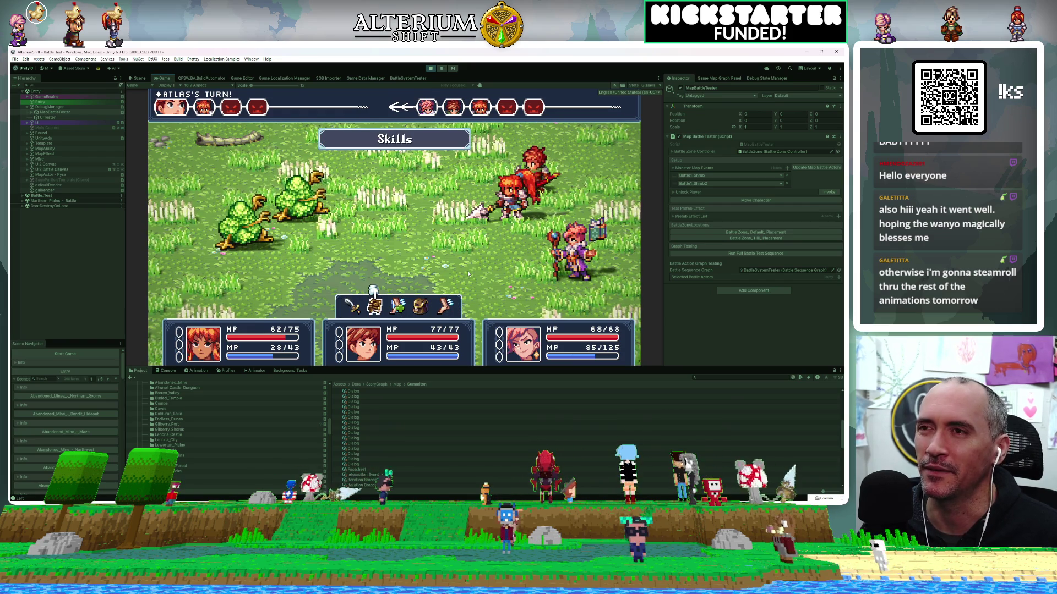
{"action": "key", "text": "Left"}
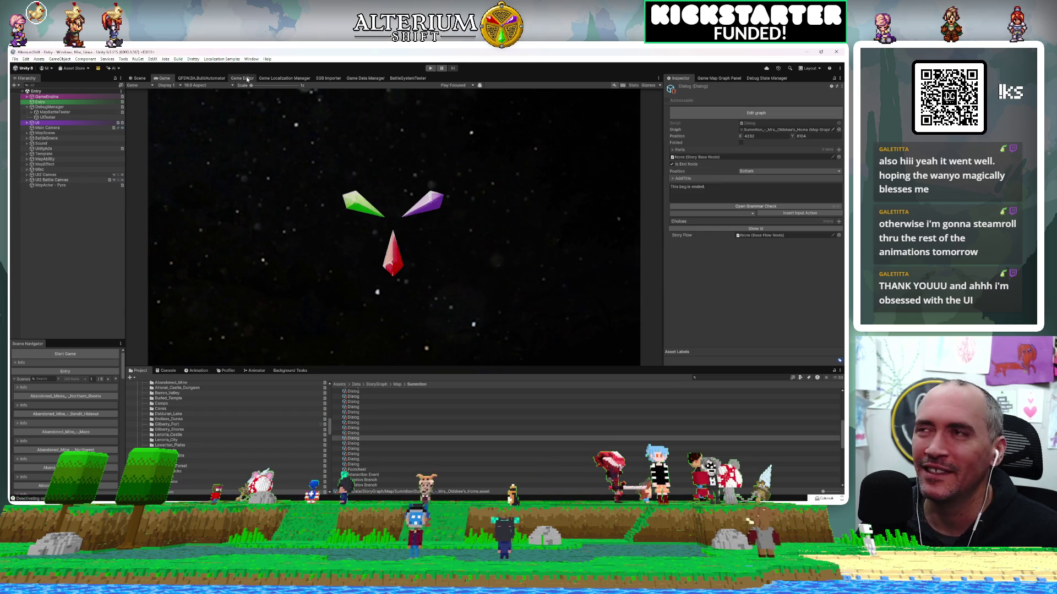
{"action": "left_click", "coordinate": [243, 78]}
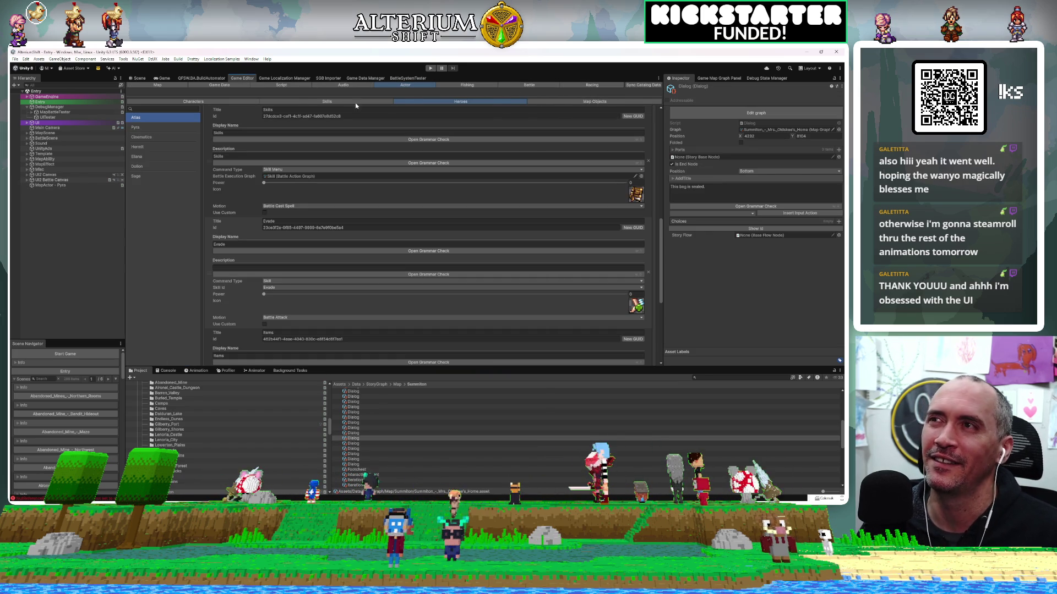
Step: Enable the Shoot command's enemy targeting with the Targets Enemies rule
{"action": "left_click", "coordinate": [529, 84]}
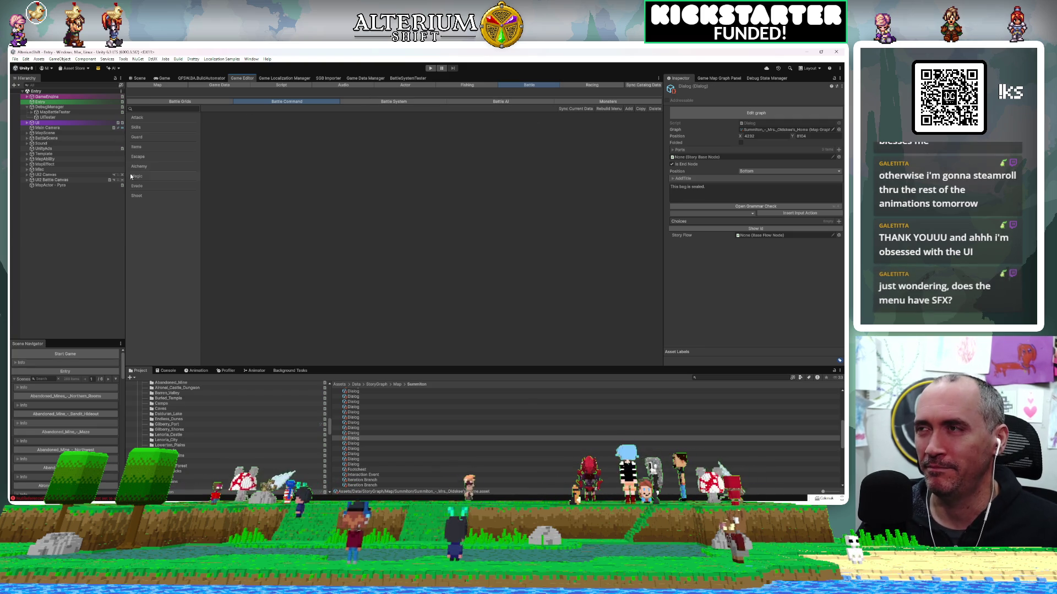
{"action": "left_click", "coordinate": [144, 196]}
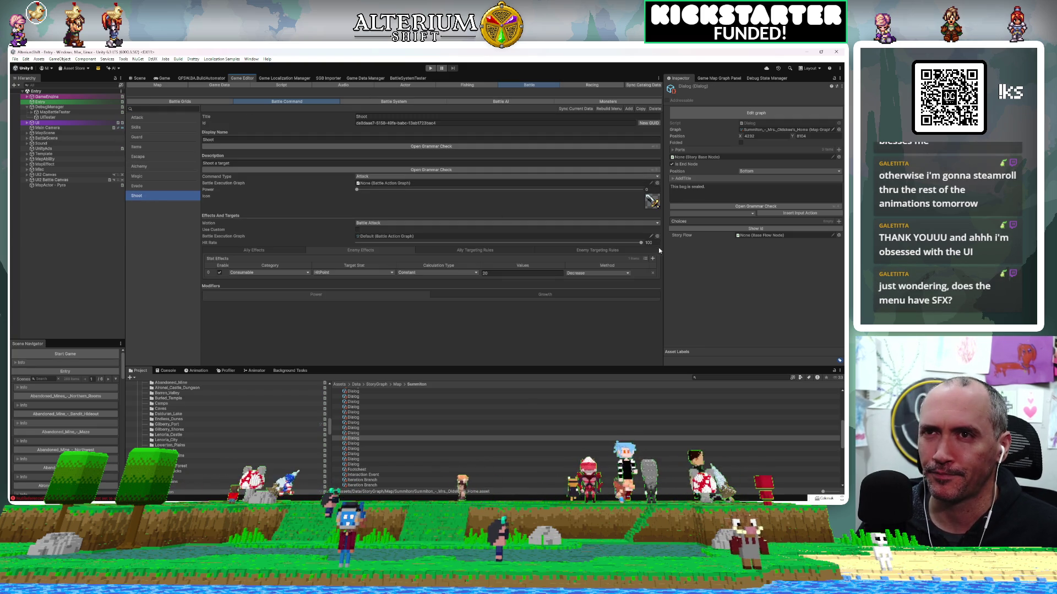
{"action": "left_click", "coordinate": [604, 251]}
{"action": "left_click", "coordinate": [370, 265]}
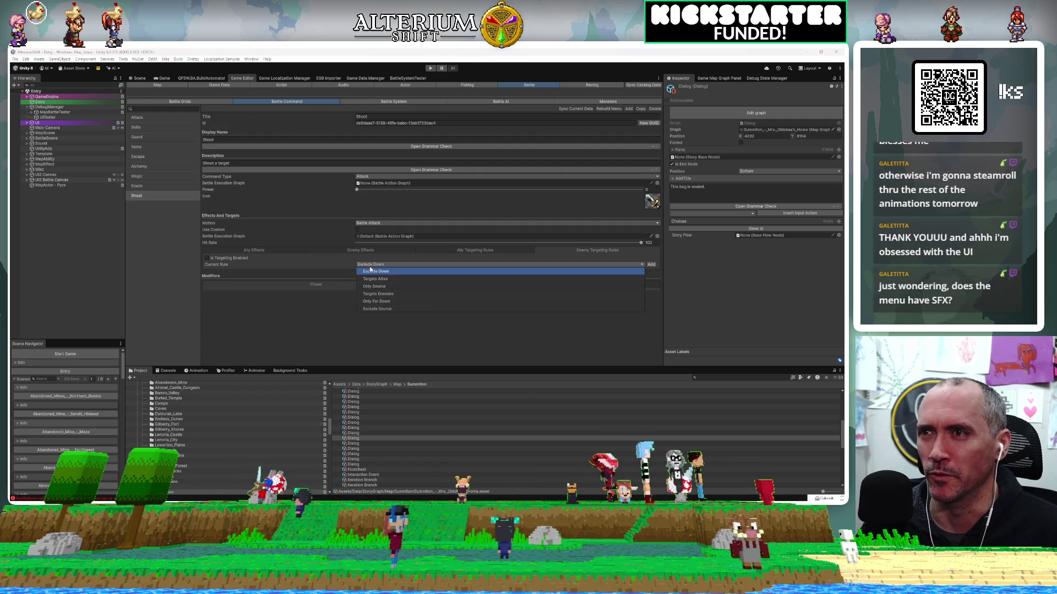
{"action": "left_click", "coordinate": [378, 295]}
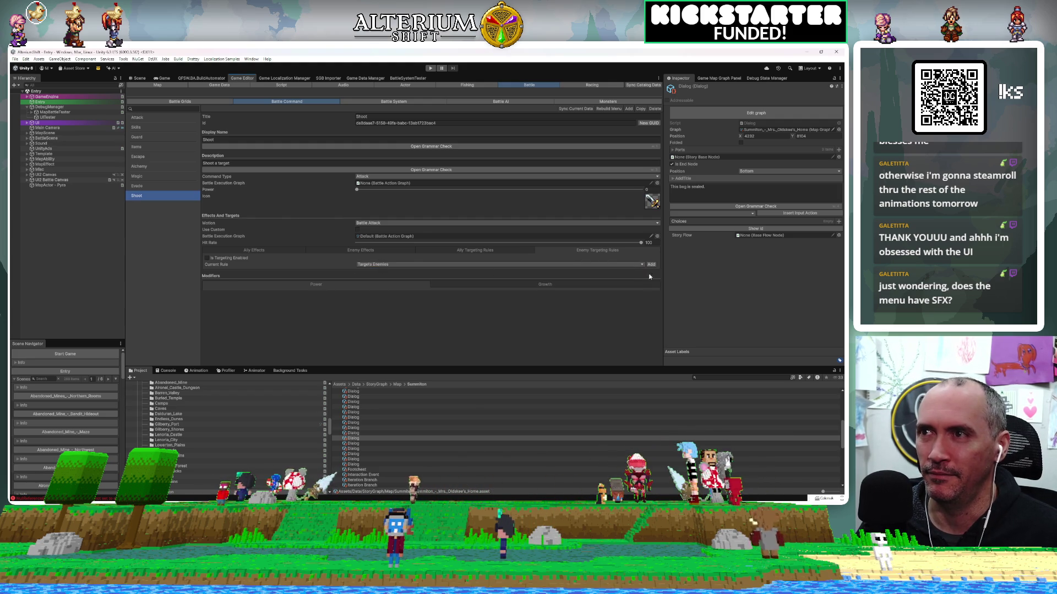
{"action": "left_click", "coordinate": [204, 256]}
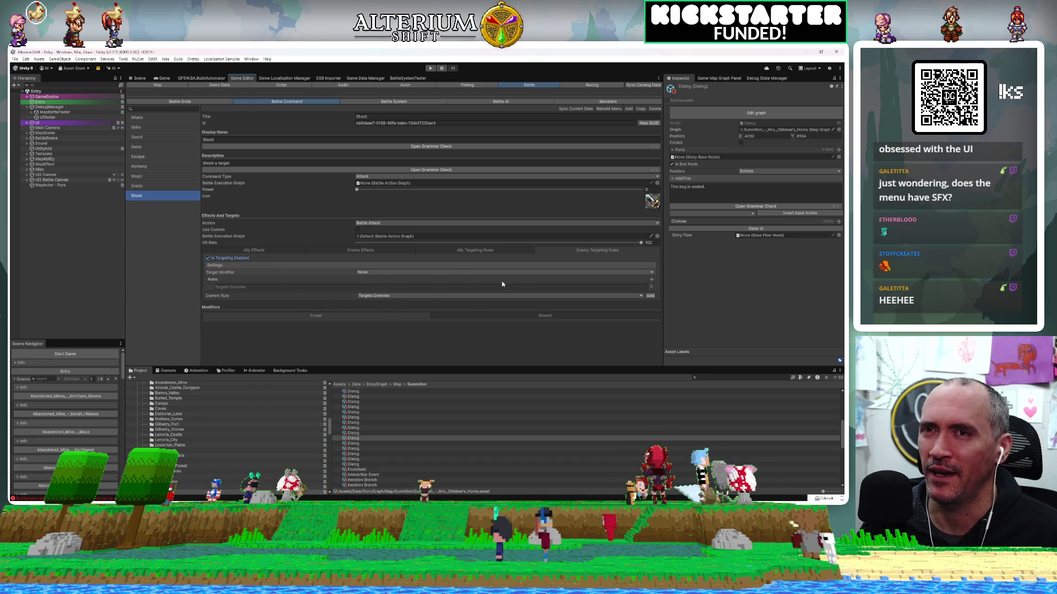
Step: Set Shoot's target modifier to Single and start the game in Play mode
{"action": "left_click", "coordinate": [385, 272]}
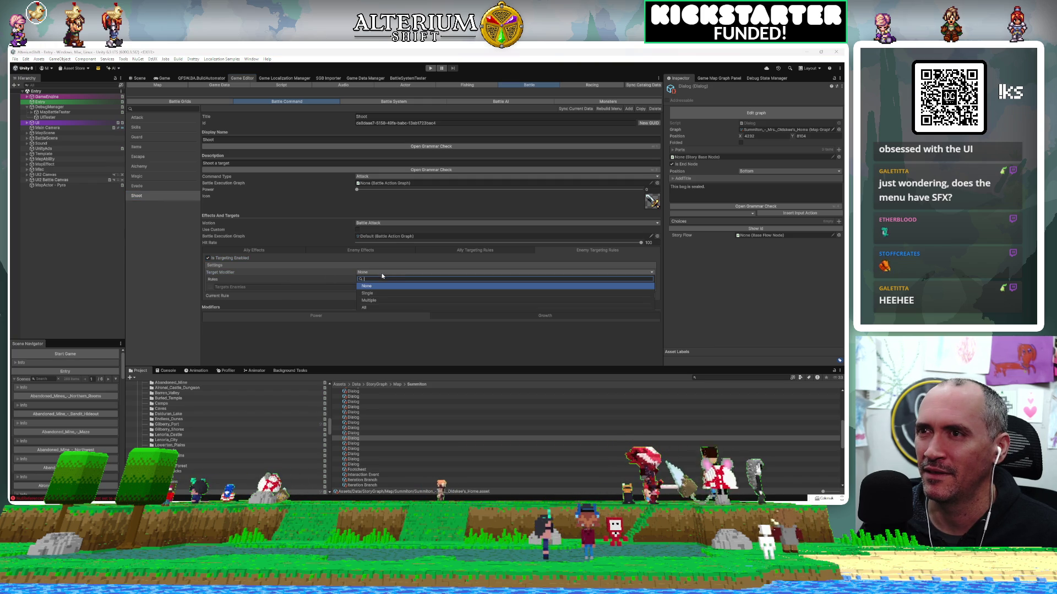
{"action": "left_click", "coordinate": [366, 293]}
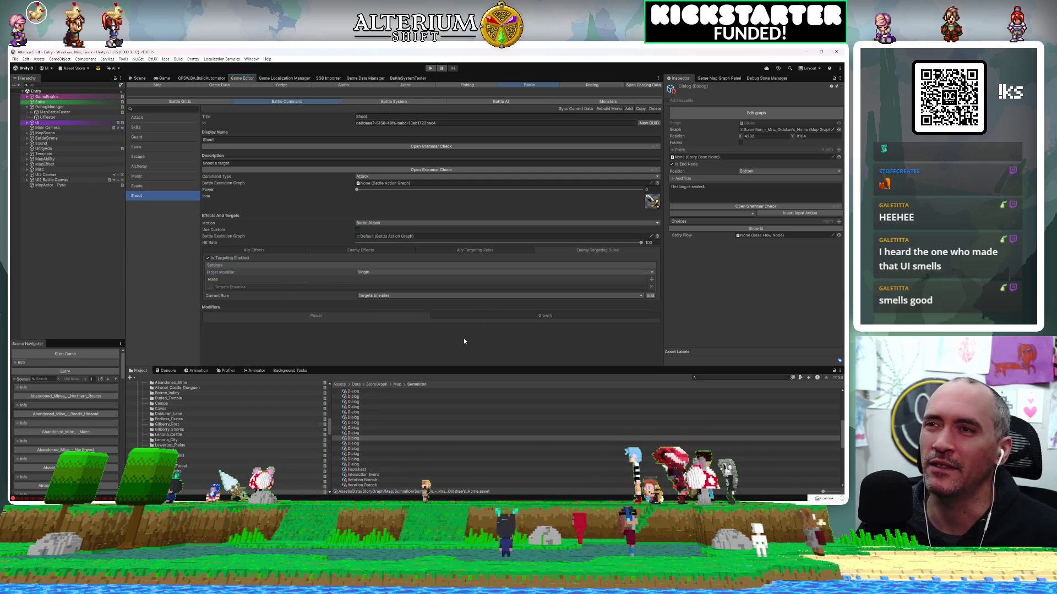
{"action": "left_click", "coordinate": [165, 79]}
{"action": "left_click", "coordinate": [431, 69]}
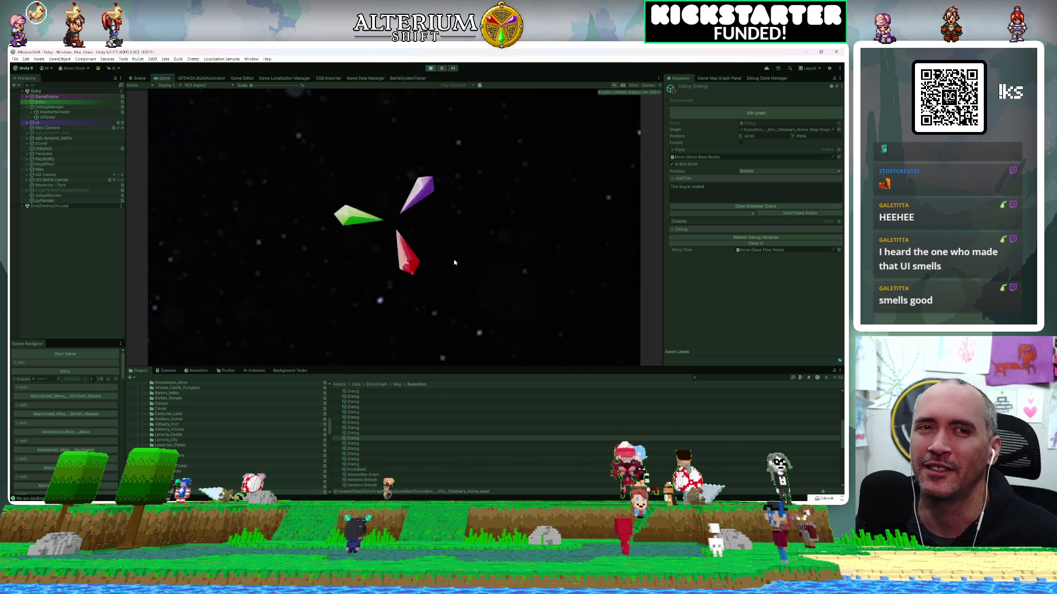
Step: Load a saved game and start a test battle from the MapBattleTester object
{"action": "key", "text": "Return"}
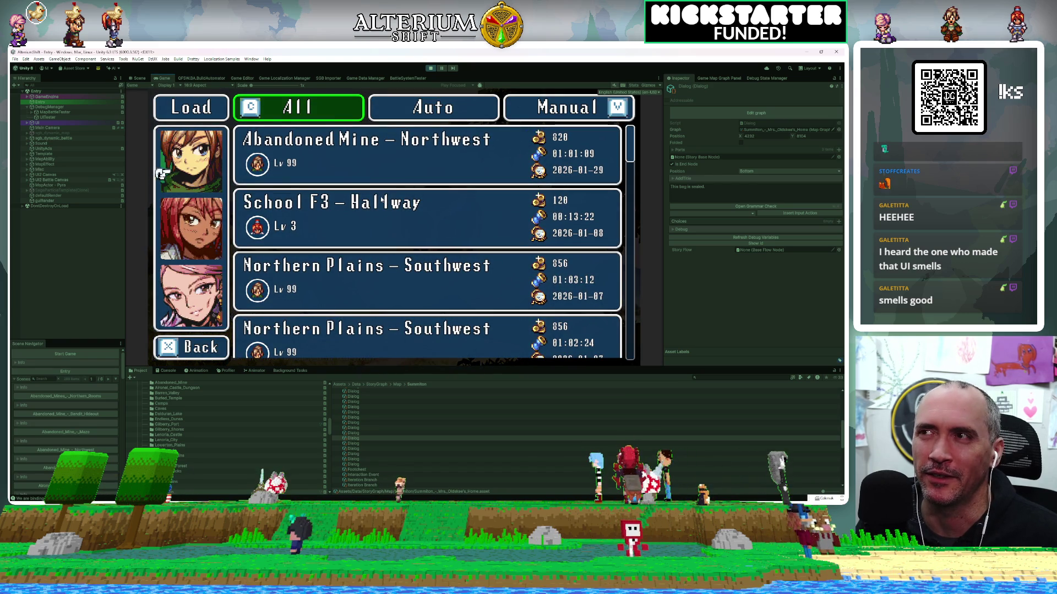
{"action": "key", "text": "Return"}
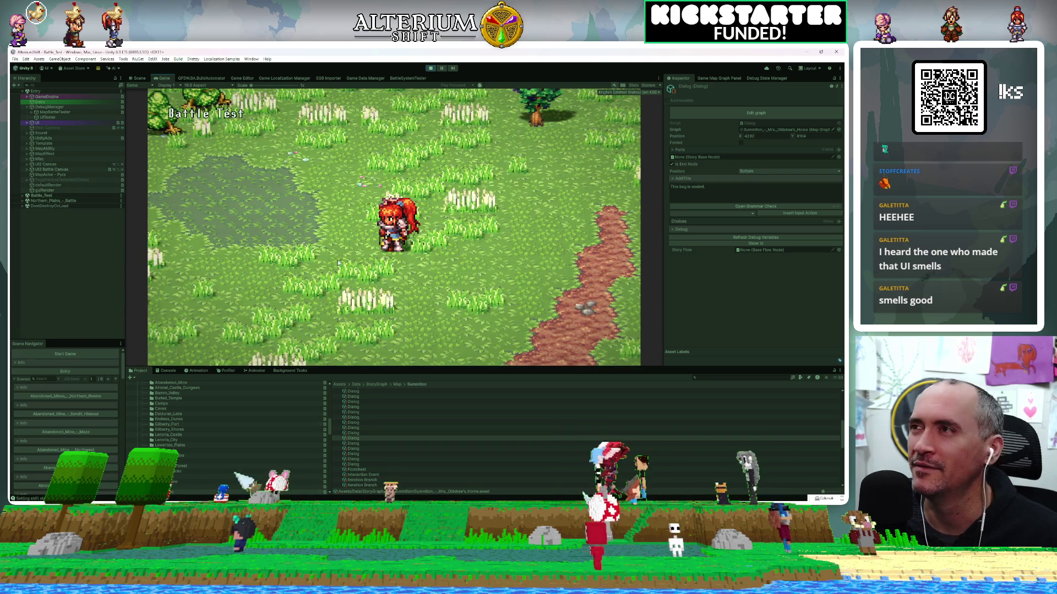
{"action": "left_click", "coordinate": [77, 112]}
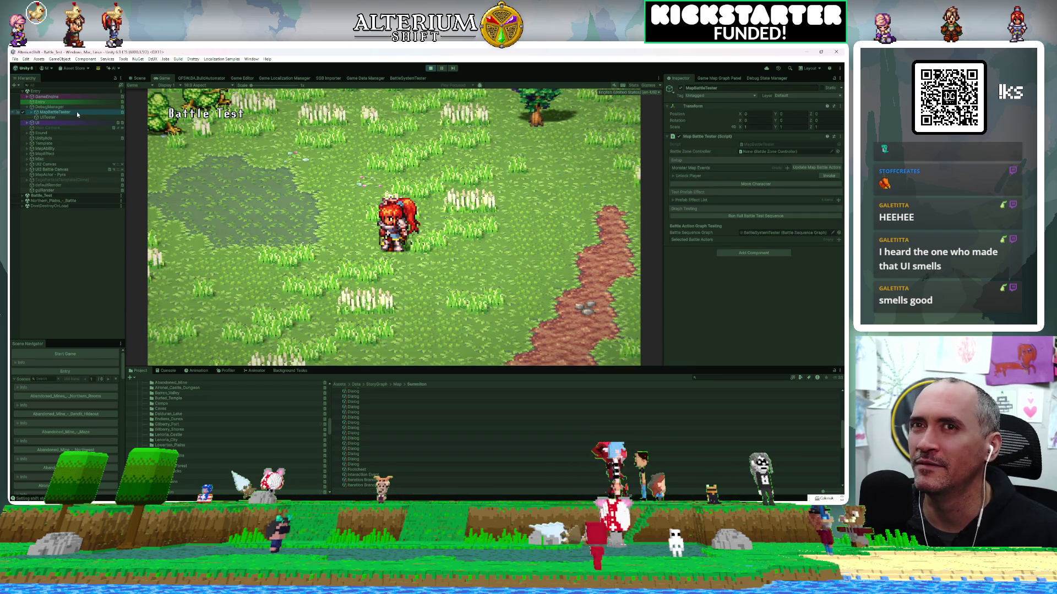
{"action": "left_click", "coordinate": [728, 216]}
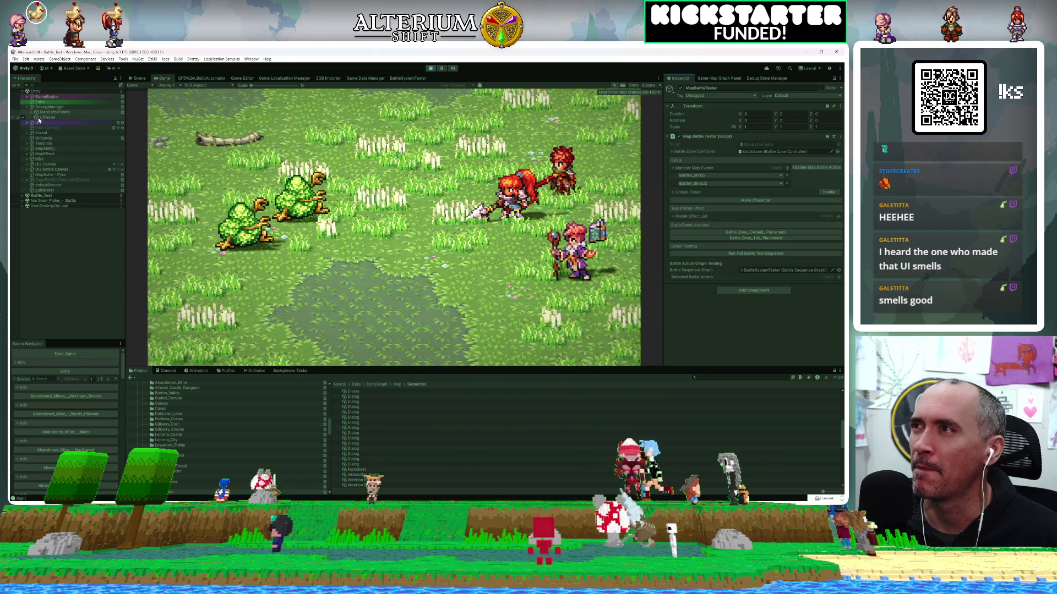
{"action": "left_click", "coordinate": [32, 111]}
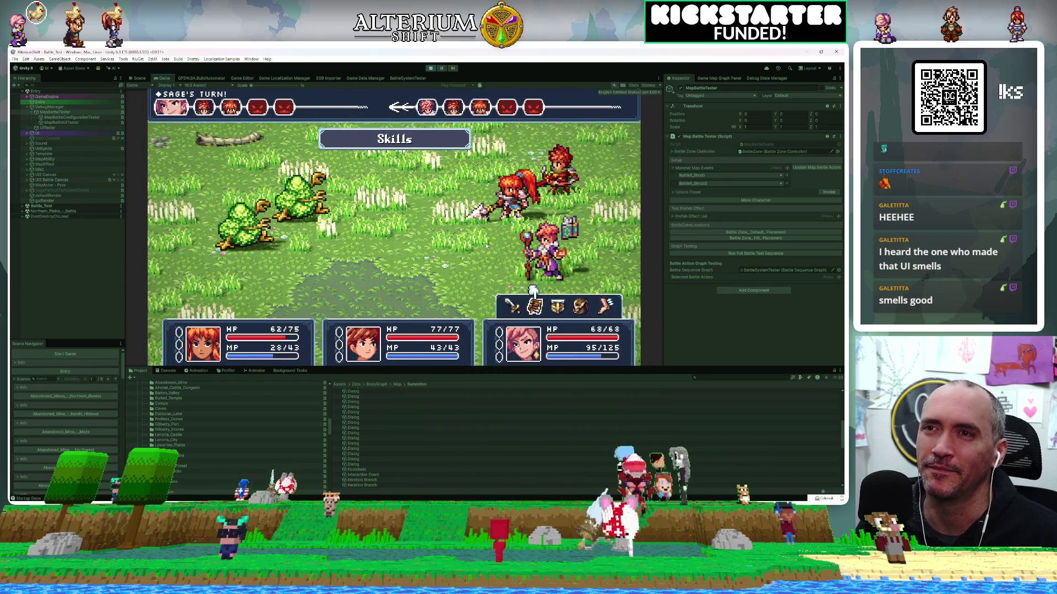
Step: Have Sage attack the shrub, Atlas use Shoot on it, and Pyra use a skill
{"action": "key", "text": "Return"}
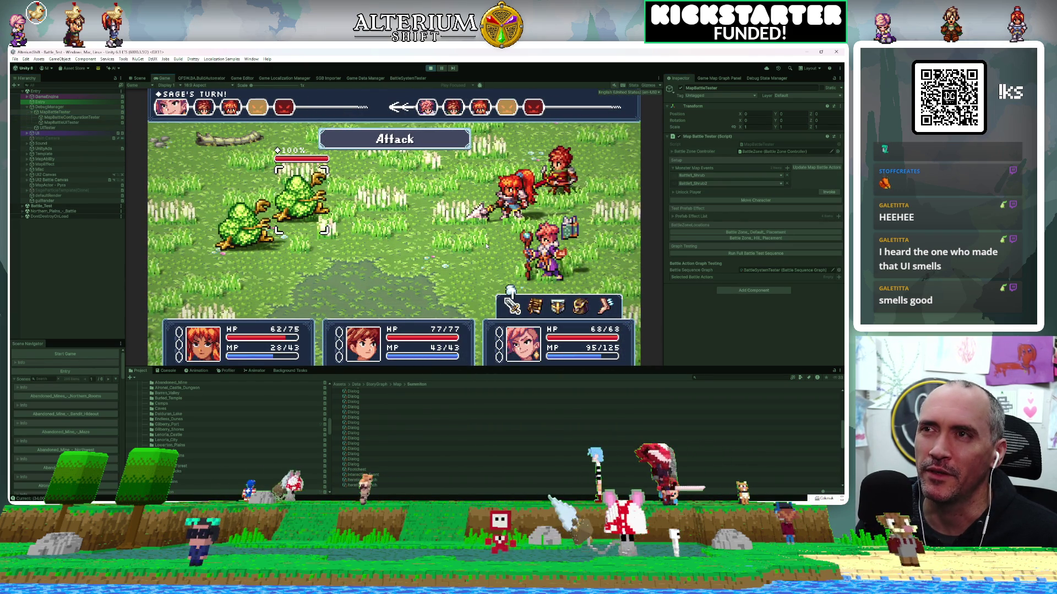
{"action": "key", "text": "Return"}
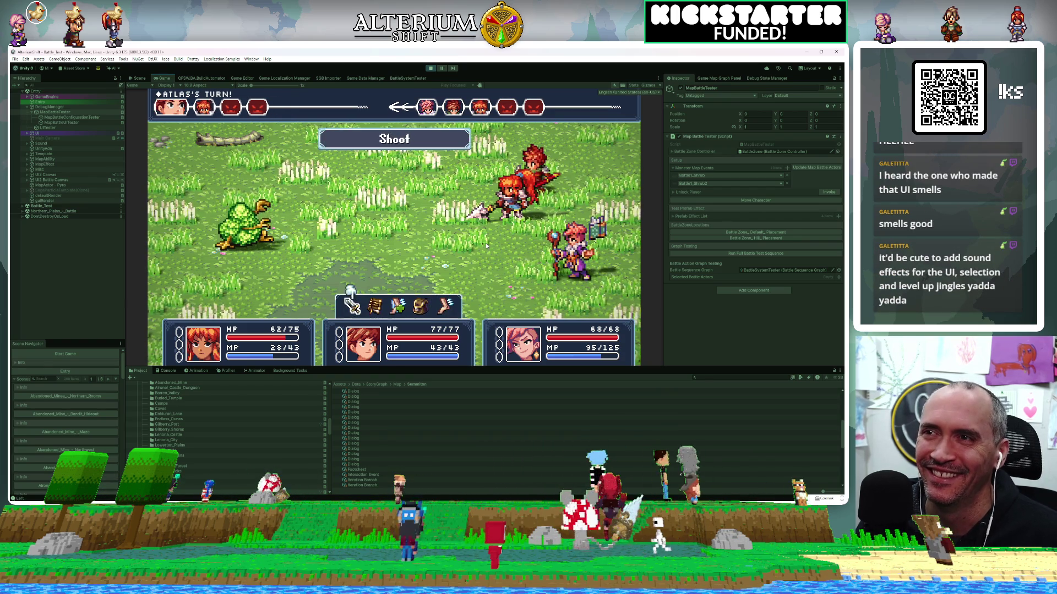
{"action": "key", "text": "Return"}
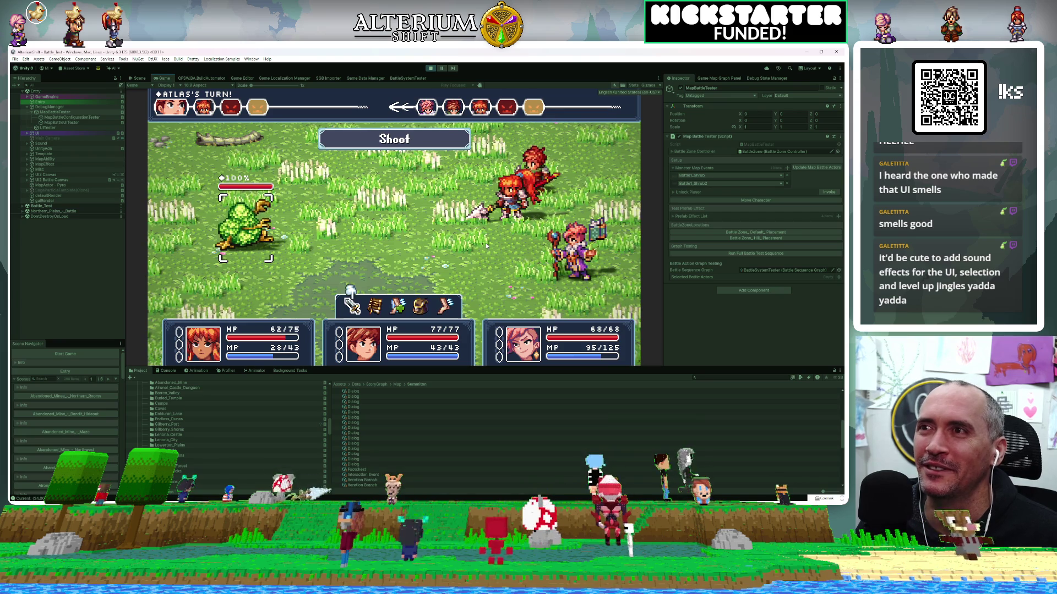
{"action": "key", "text": "Return"}
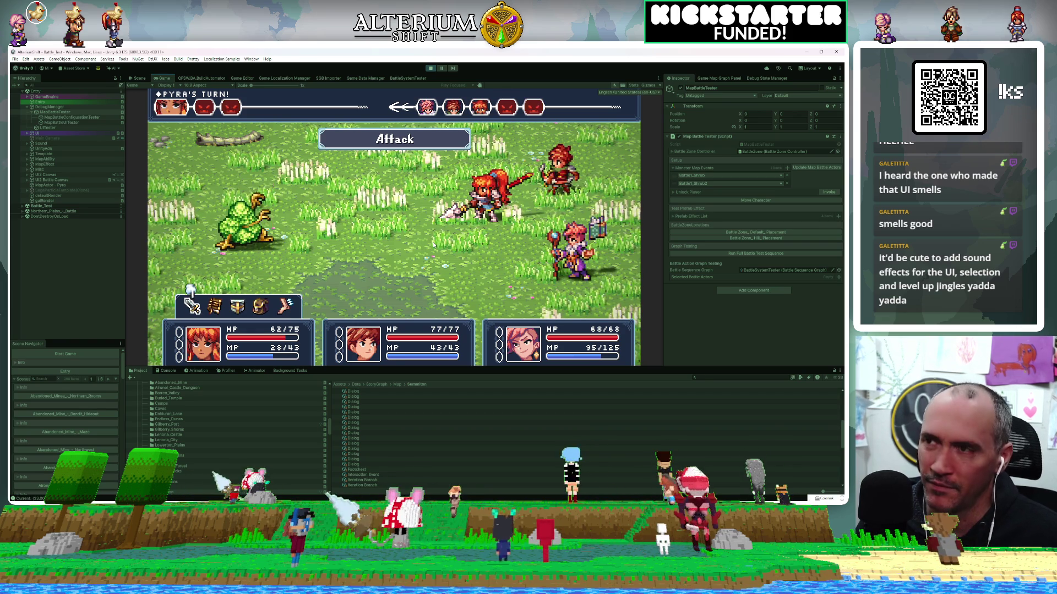
{"action": "key", "text": "Return"}
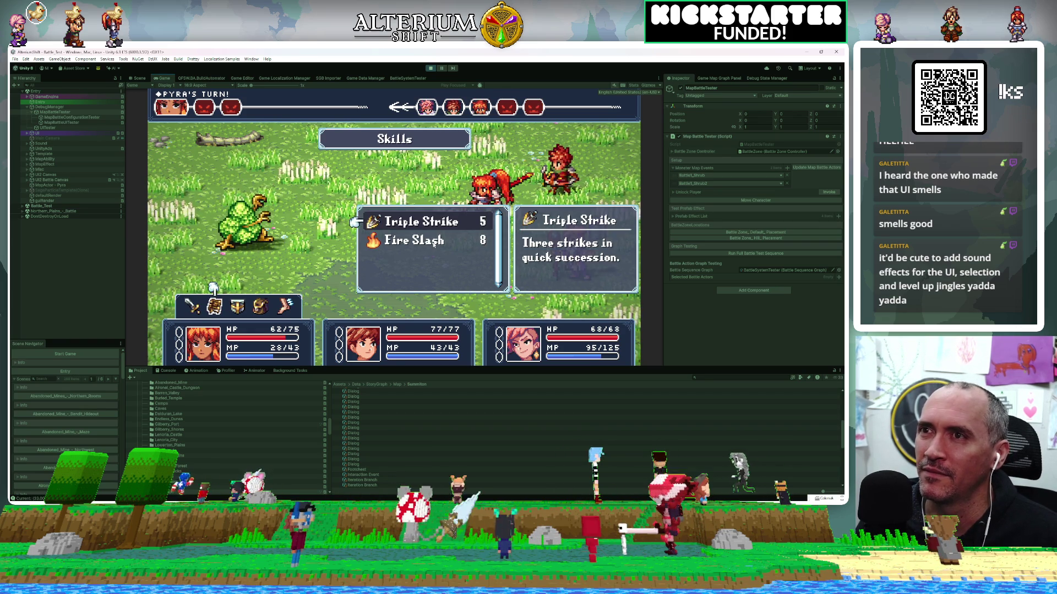
{"action": "key", "text": "Return"}
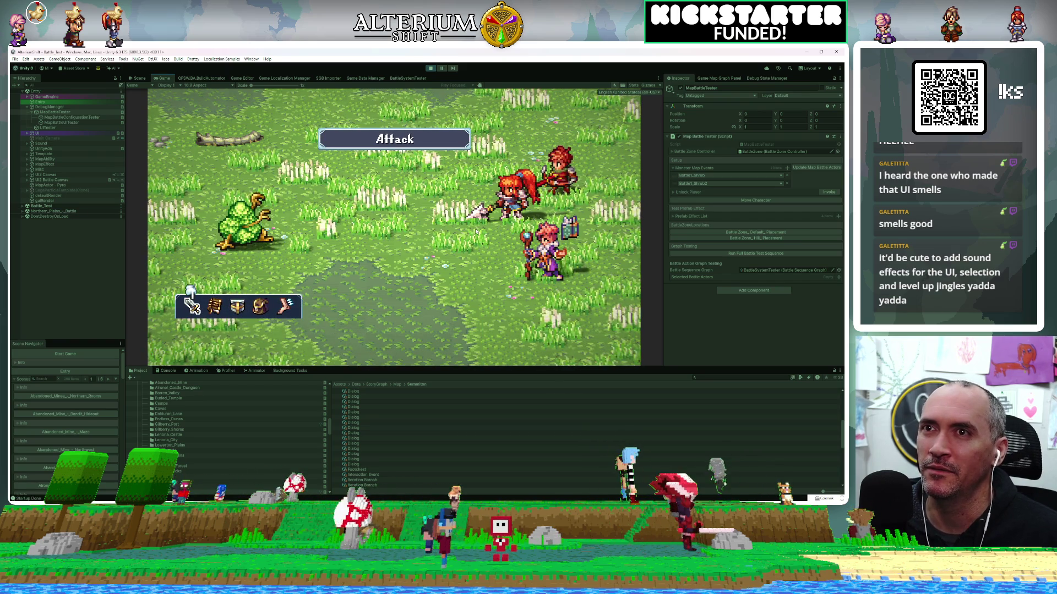
Step: Browse the battle commands back to Attack, then stop the battle test
{"action": "key", "text": "Right"}
{"action": "key", "text": "Right"}
{"action": "key", "text": "Left"}
{"action": "key", "text": "Left"}
{"action": "key", "text": "Right"}
{"action": "key", "text": "Right"}
{"action": "key", "text": "Right"}
{"action": "key", "text": "Right"}
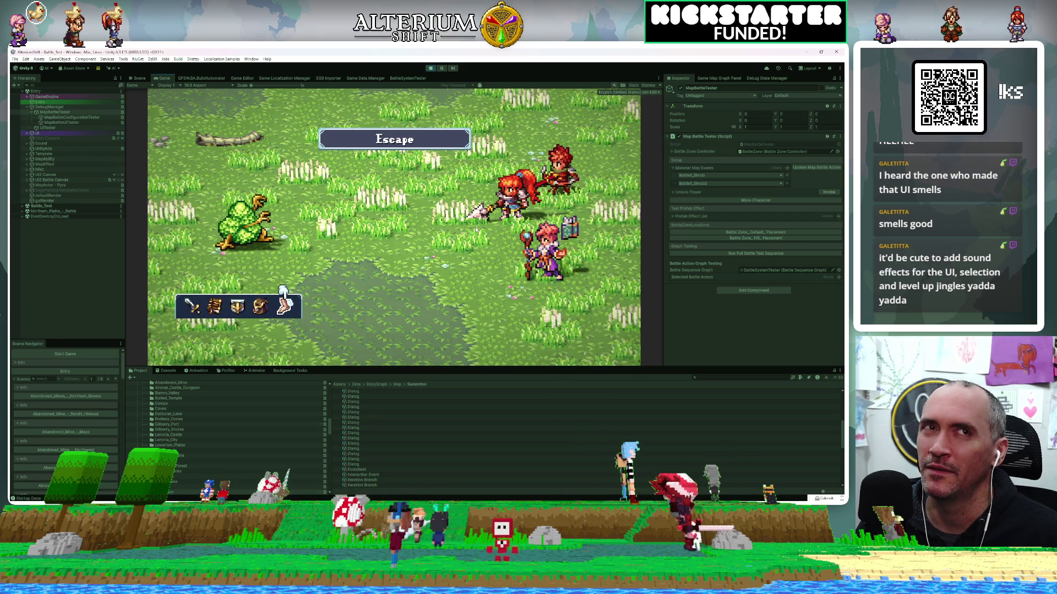
{"action": "key", "text": "Left"}
{"action": "key", "text": "Left"}
{"action": "key", "text": "Left"}
{"action": "key", "text": "Left"}
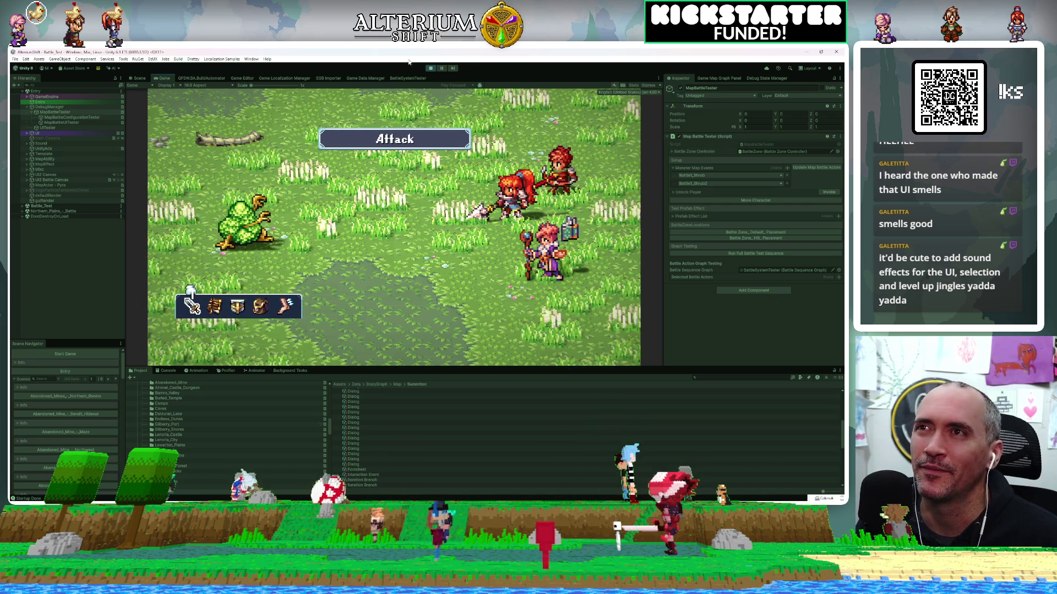
{"action": "left_click", "coordinate": [431, 69]}
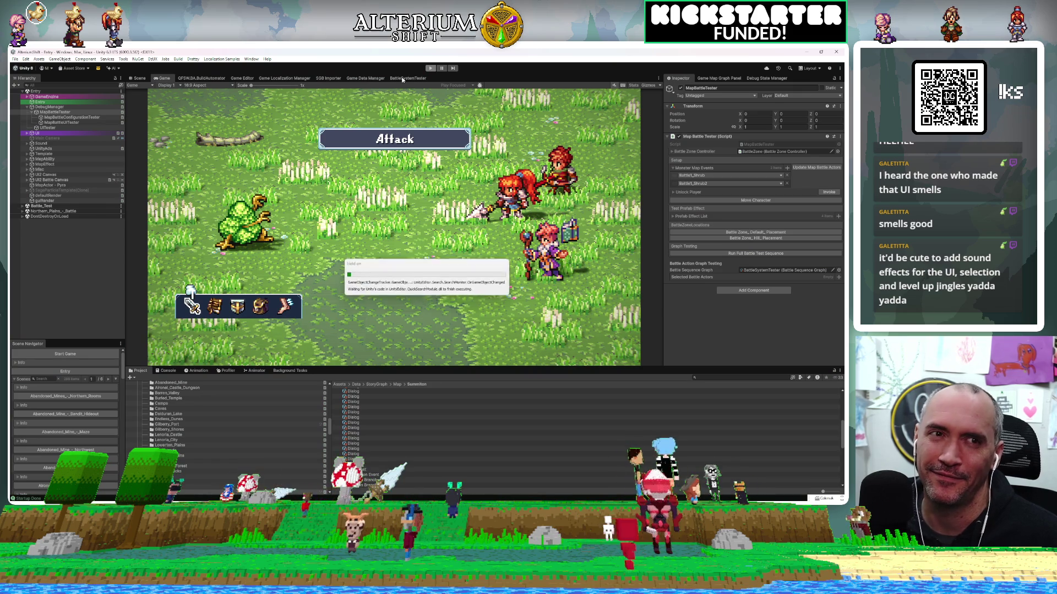
Step: Add an Iteration Branch node fed by Battle Set Turn Order in the BattleSystemTester graph
{"action": "left_click", "coordinate": [402, 78]}
{"action": "left_click_drag", "start_coordinate": [322, 220], "coordinate": [394, 238]}
{"action": "key", "text": "space"}
{"action": "type", "text": "t"}
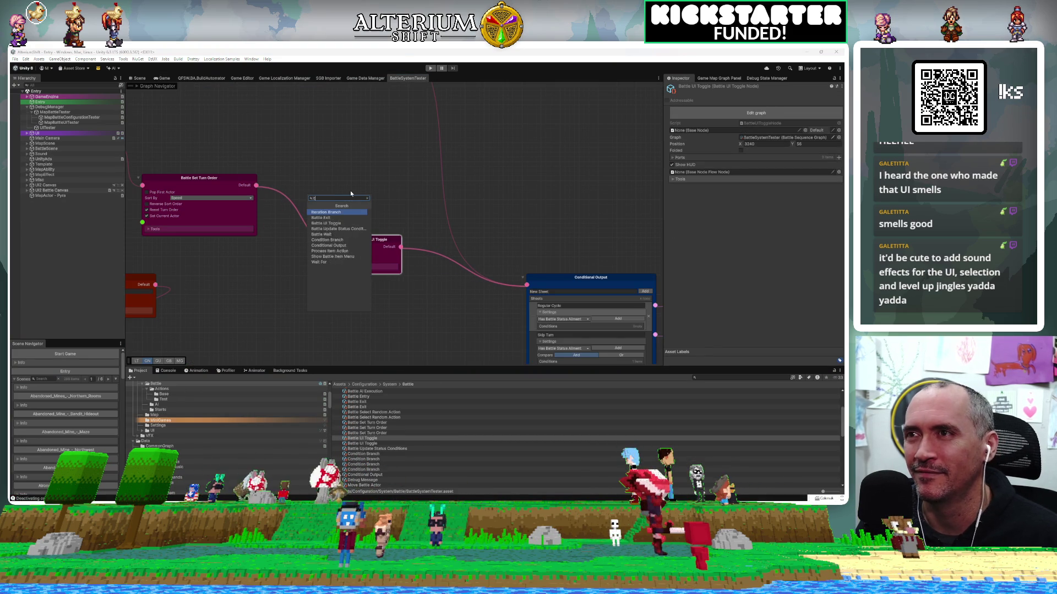
{"action": "type", "text": "e"}
{"action": "left_click", "coordinate": [327, 212]}
{"action": "mouse_move", "coordinate": [342, 249]}
{"action": "left_mouse_down"}
{"action": "mouse_move", "coordinate": [308, 205]}
{"action": "mouse_move", "coordinate": [336, 197]}
{"action": "left_mouse_up"}
Step: Give the Iteration Branch two Iterations entries, tidy the nodes, and open Game Editor
{"action": "left_click_drag", "start_coordinate": [398, 235], "coordinate": [435, 218]}
{"action": "left_click_drag", "start_coordinate": [347, 202], "coordinate": [323, 188]}
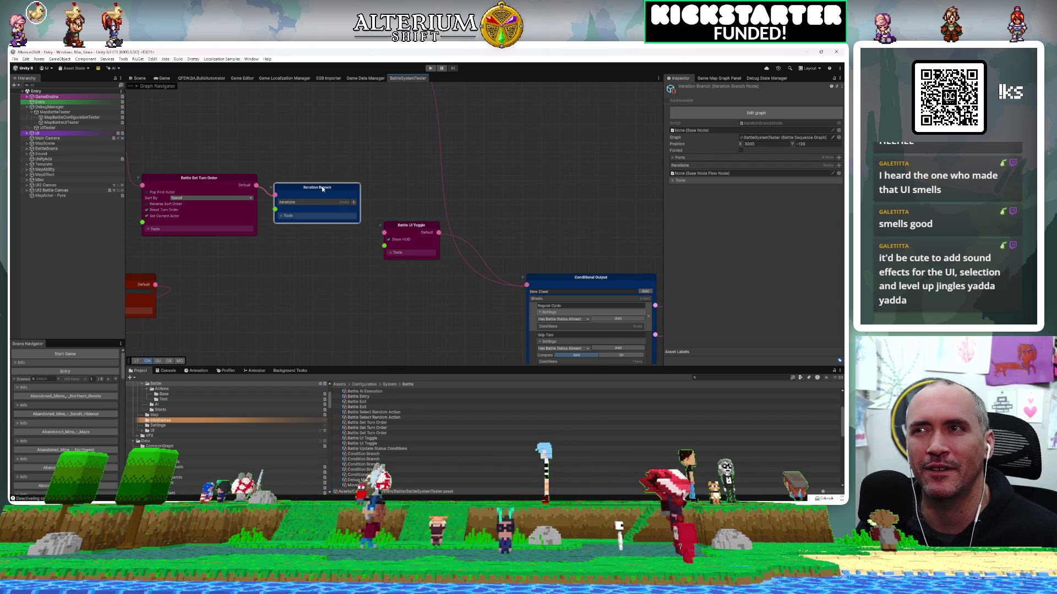
{"action": "left_click", "coordinate": [353, 203]}
{"action": "left_click", "coordinate": [354, 203]}
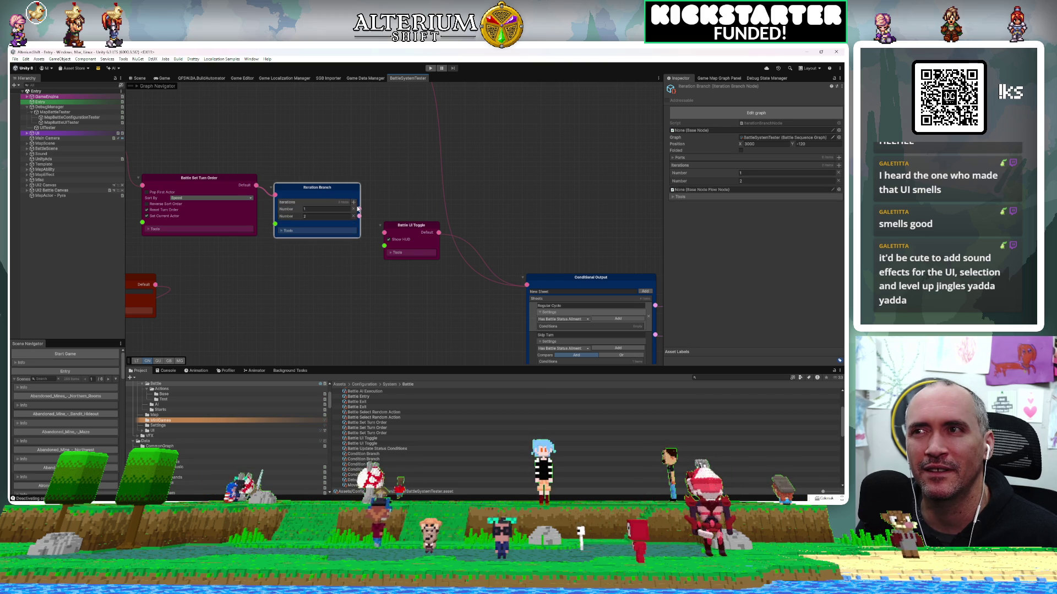
{"action": "mouse_move", "coordinate": [335, 188]}
{"action": "left_mouse_down"}
{"action": "mouse_move", "coordinate": [335, 252]}
{"action": "mouse_move", "coordinate": [418, 282]}
{"action": "mouse_move", "coordinate": [520, 285]}
{"action": "mouse_move", "coordinate": [510, 285]}
{"action": "left_mouse_up"}
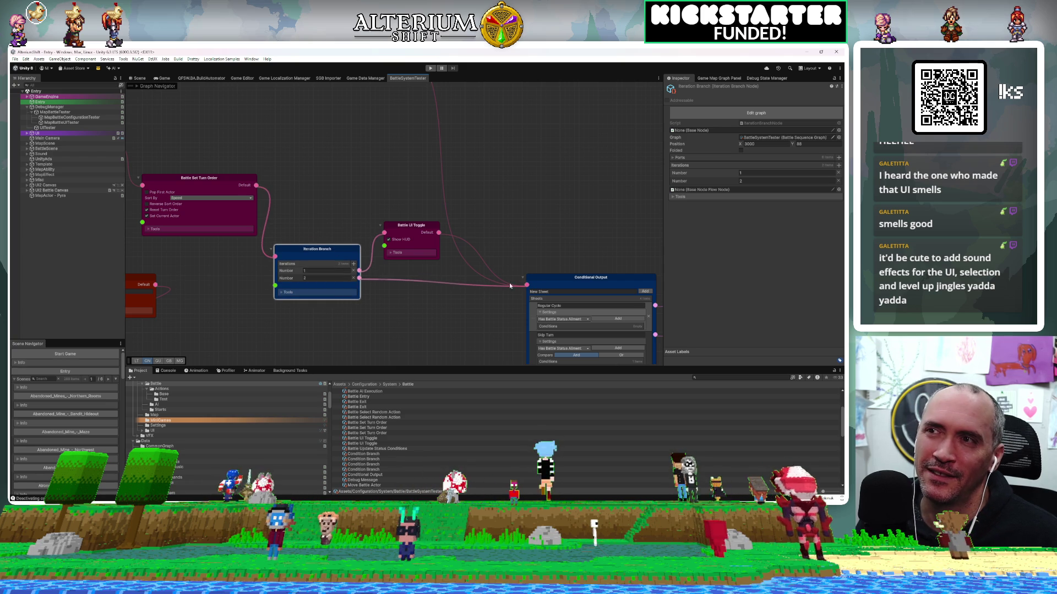
{"action": "left_click", "coordinate": [422, 314]}
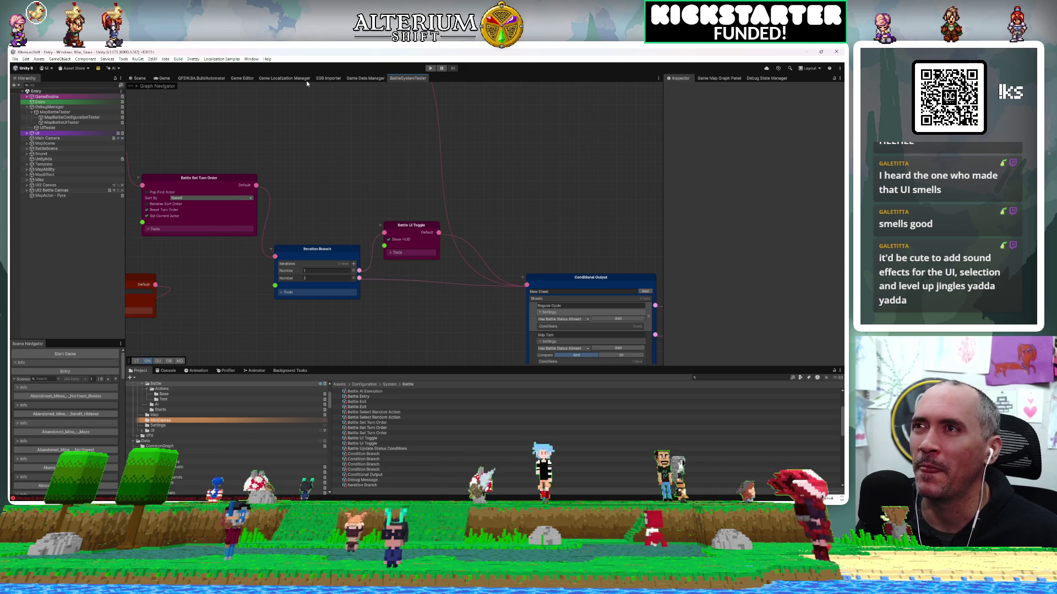
{"action": "left_click", "coordinate": [241, 78]}
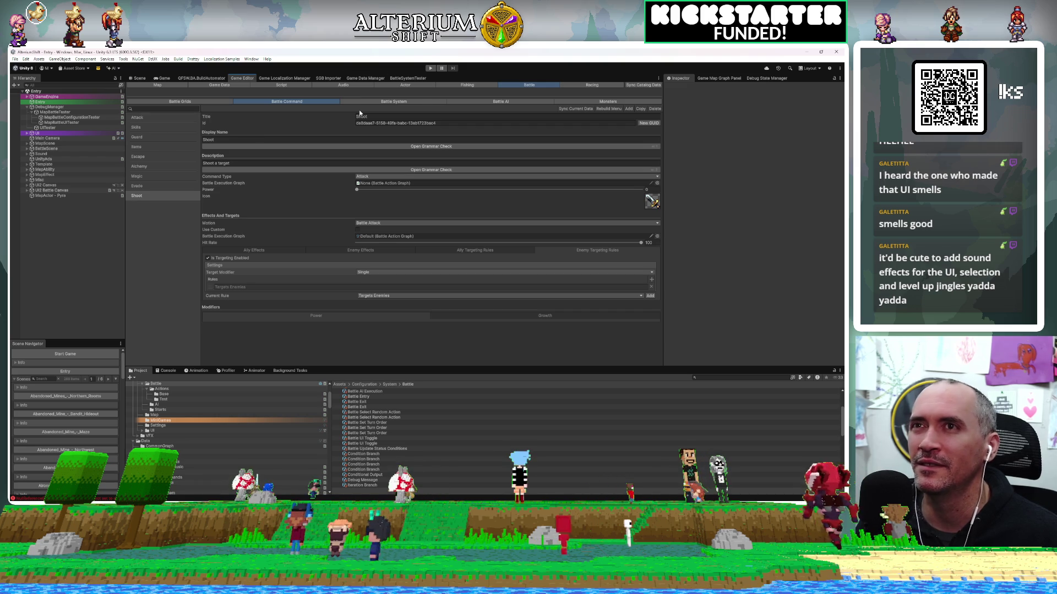
Step: Change the Attack command's Stat Effect Values from 500 to 25, then enter Play mode
{"action": "left_click", "coordinate": [143, 120]}
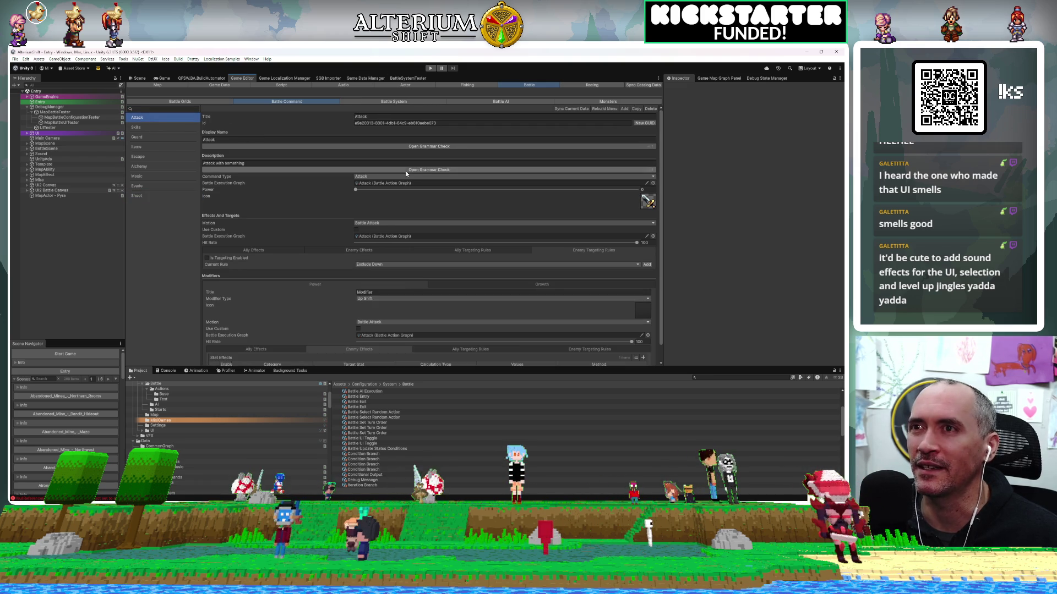
{"action": "scroll", "coordinate": [506, 228], "scroll_direction": "down", "scroll_amount": 1}
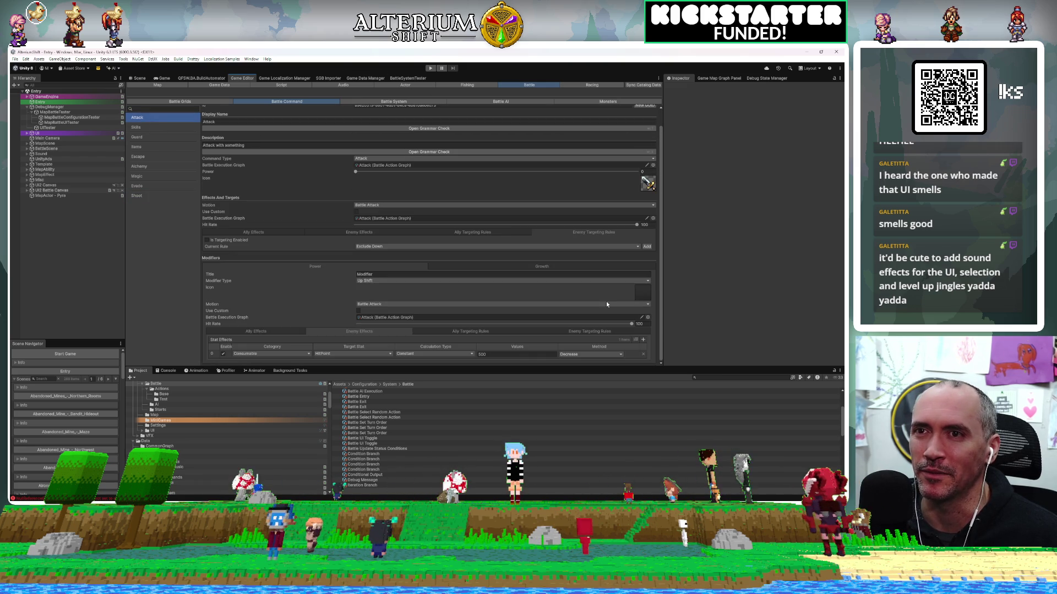
{"action": "scroll", "coordinate": [512, 264], "scroll_direction": "up", "scroll_amount": 1}
{"action": "scroll", "coordinate": [511, 264], "scroll_direction": "down", "scroll_amount": 1}
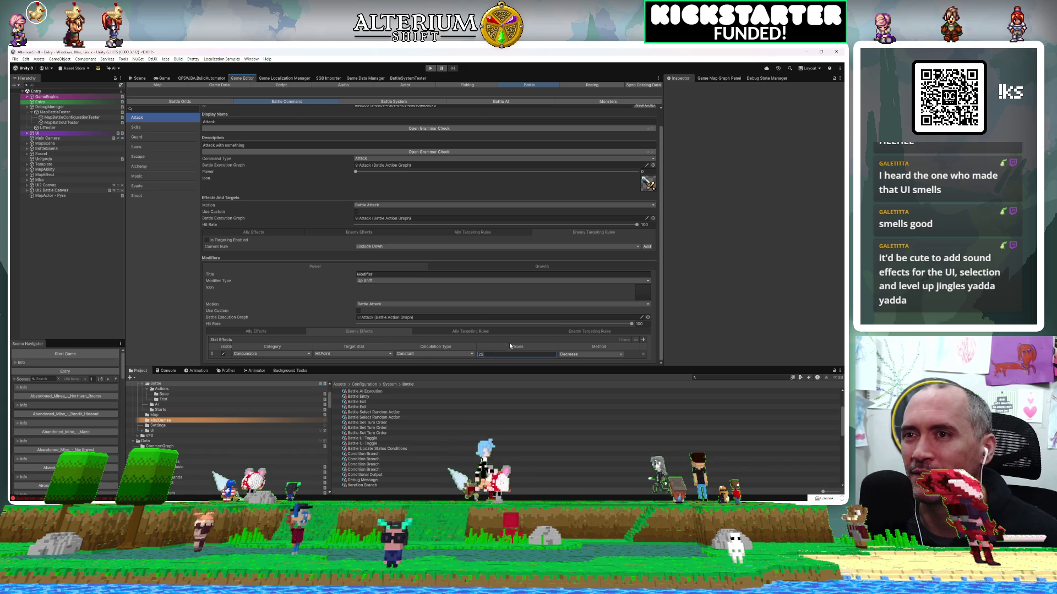
{"action": "left_click", "coordinate": [575, 296]}
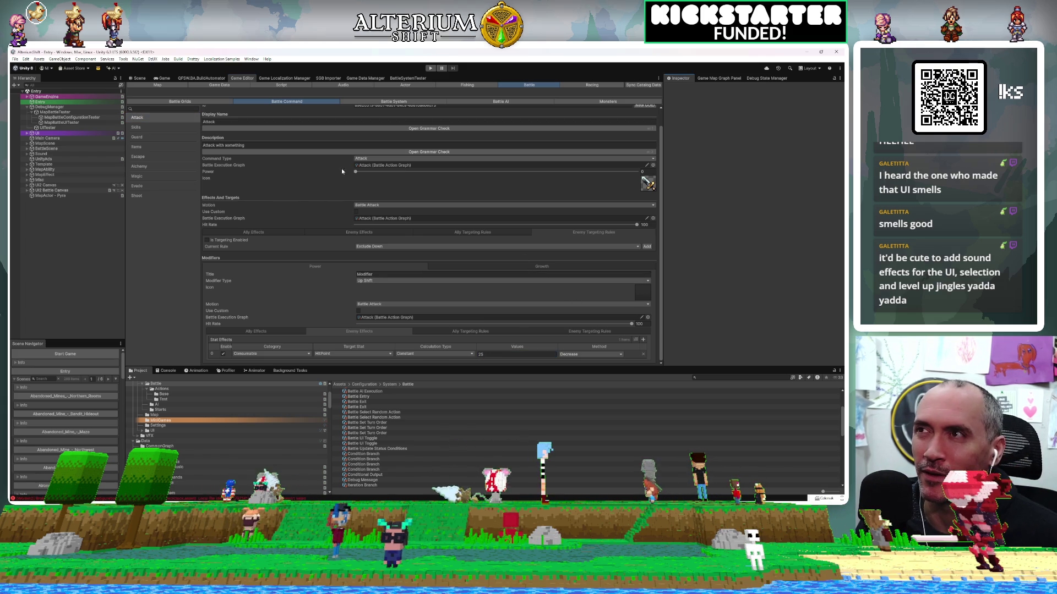
{"action": "left_click", "coordinate": [164, 77]}
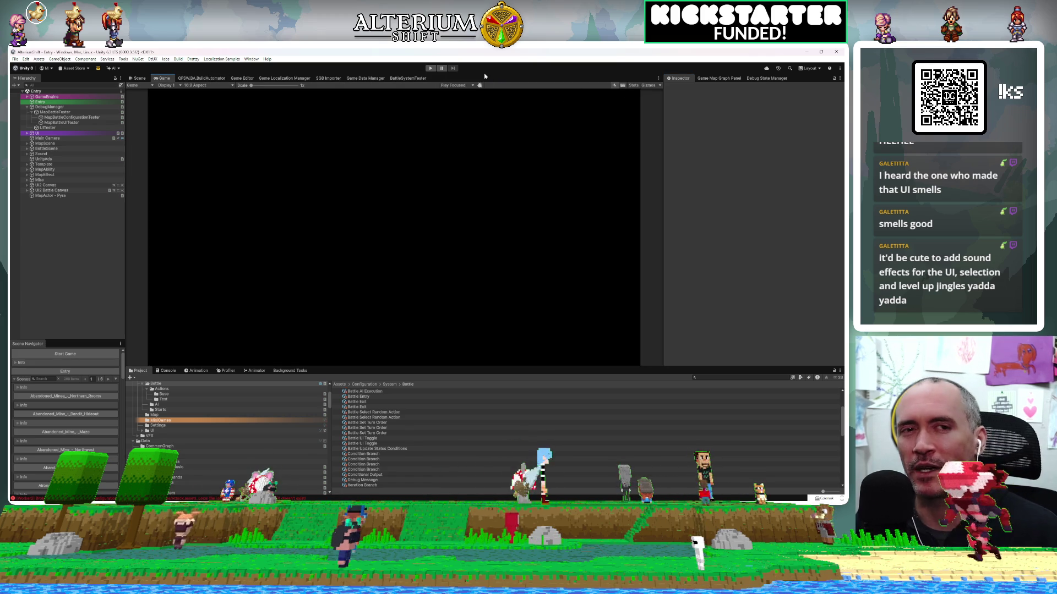
{"action": "left_click", "coordinate": [432, 68]}
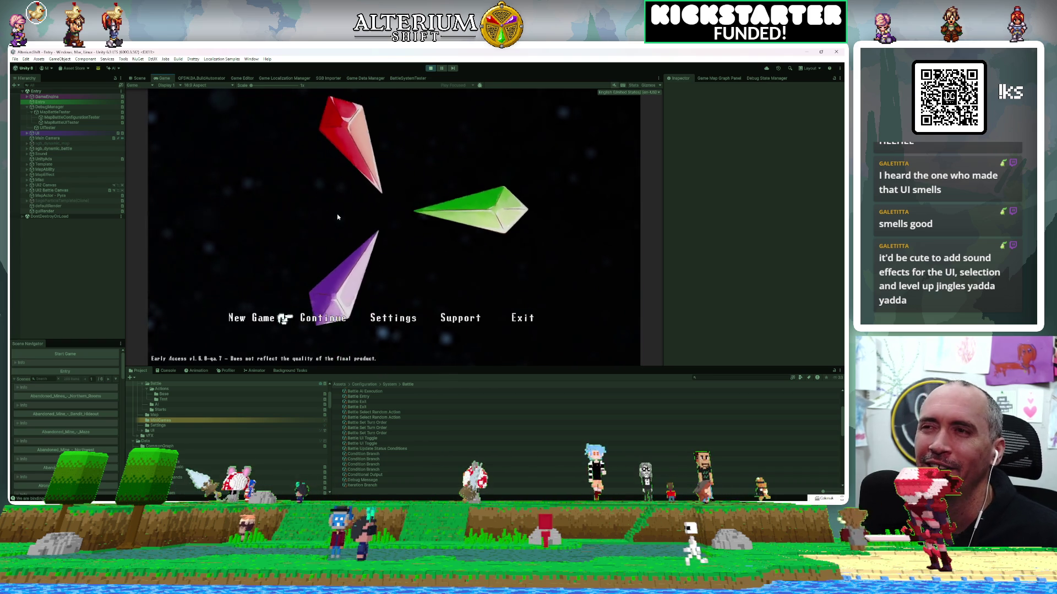
Step: Continue a saved game and start a test battle from MapBattleTester
{"action": "key", "text": "Return"}
{"action": "key", "text": "Return"}
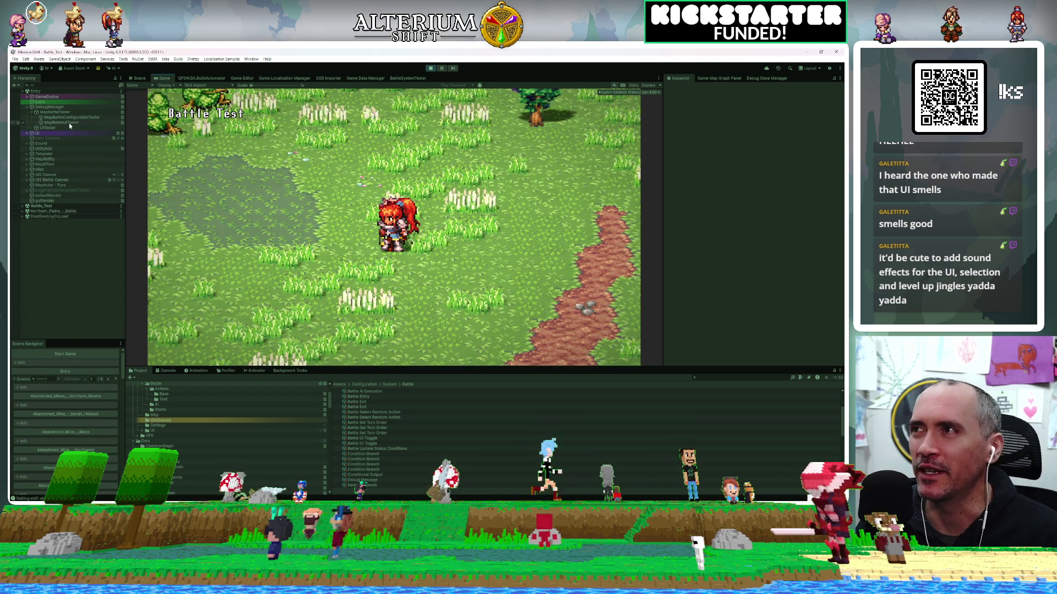
{"action": "left_click", "coordinate": [65, 118]}
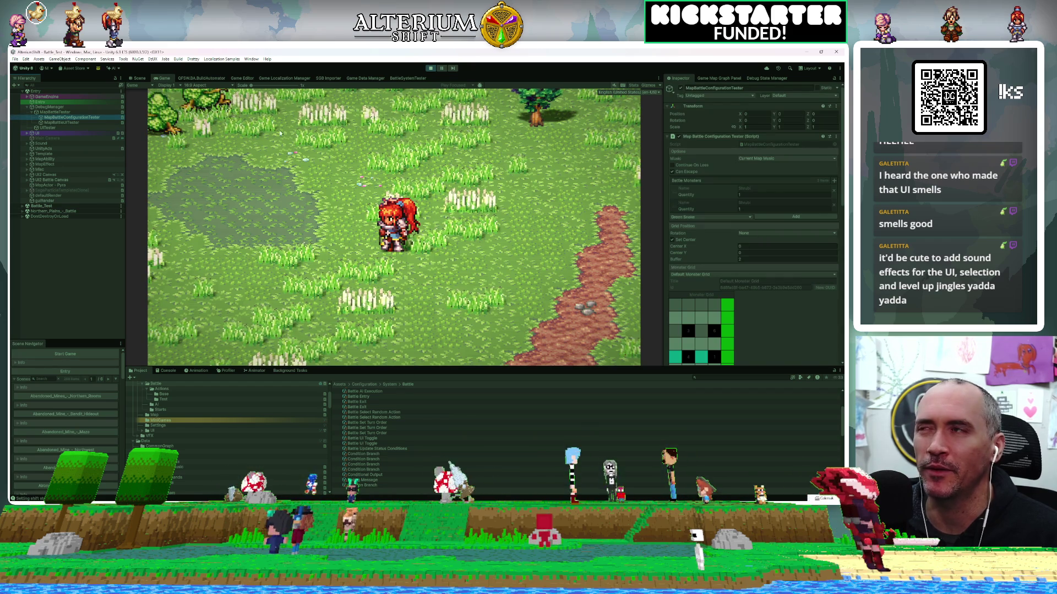
{"action": "left_click", "coordinate": [57, 112]}
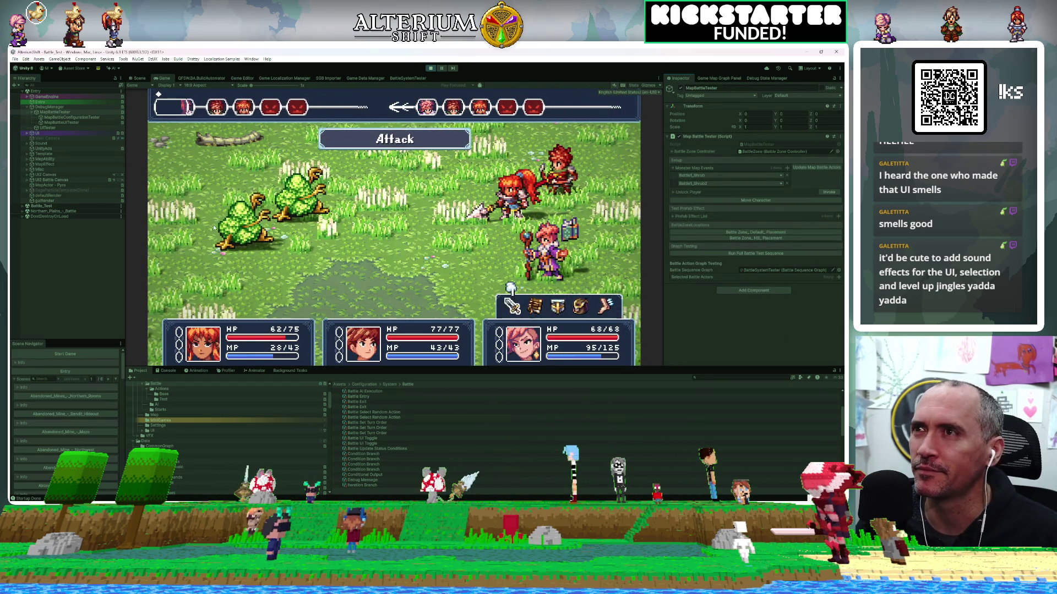
Step: Attack the bush monster, have Atlas Shoot it and Pyra attack it, then stop Play mode
{"action": "key", "text": "Right"}
{"action": "key", "text": "Right"}
{"action": "key", "text": "Right"}
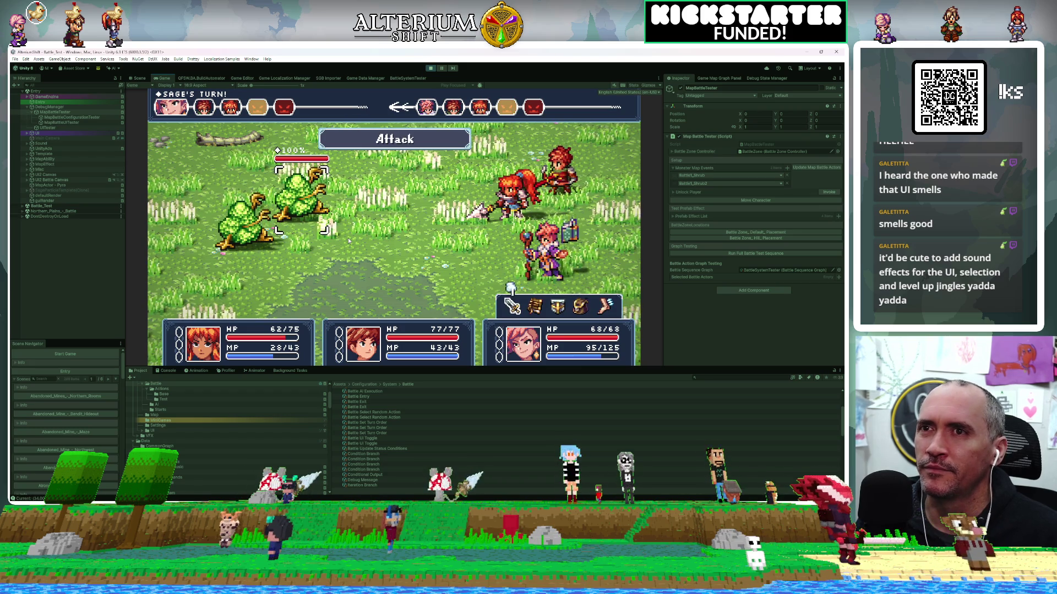
{"action": "key", "text": "Return"}
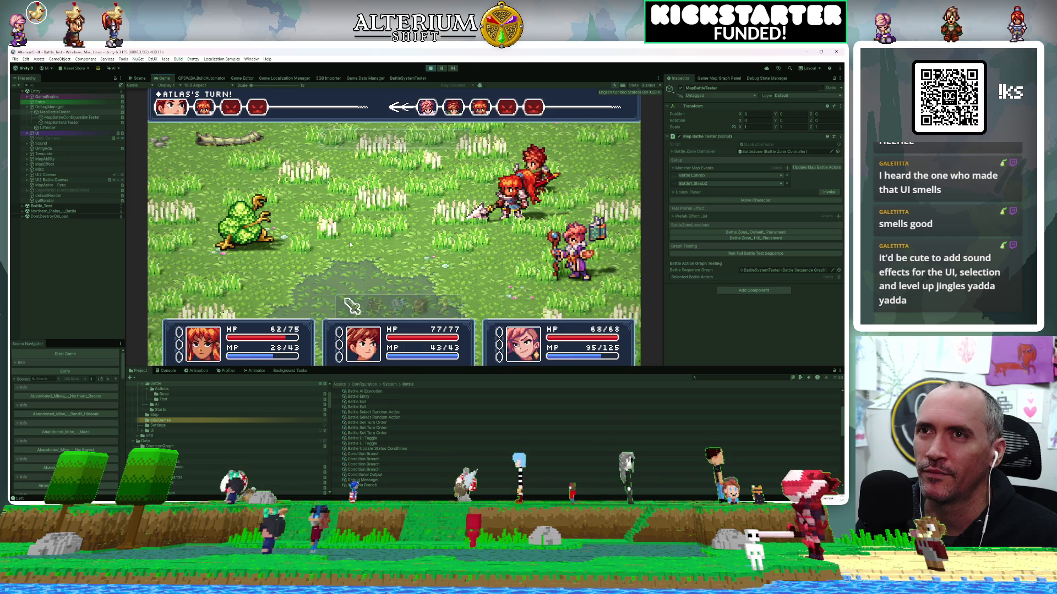
{"action": "key", "text": "Return"}
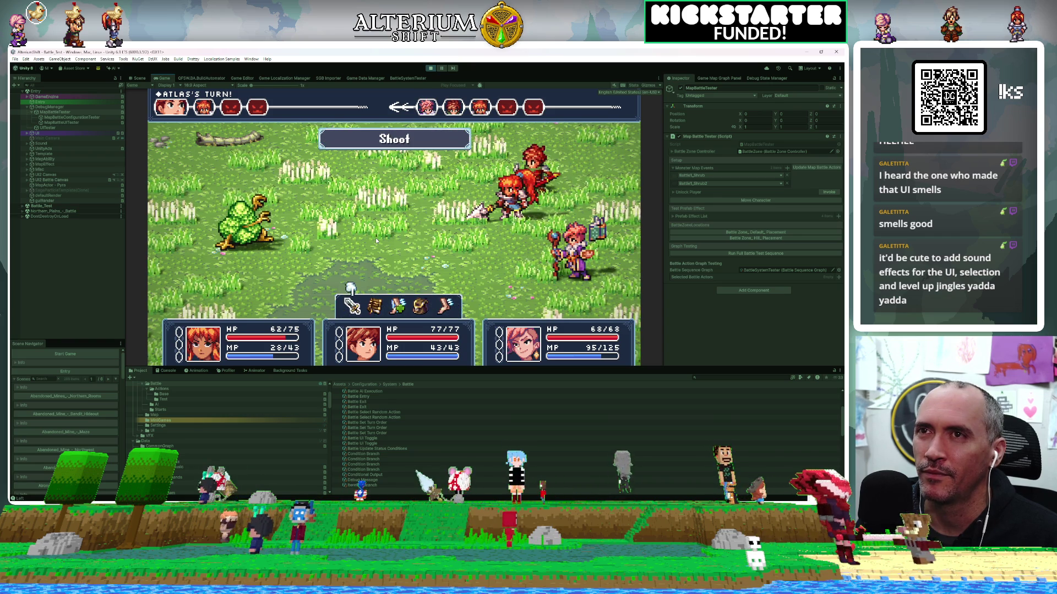
{"action": "key", "text": "Return"}
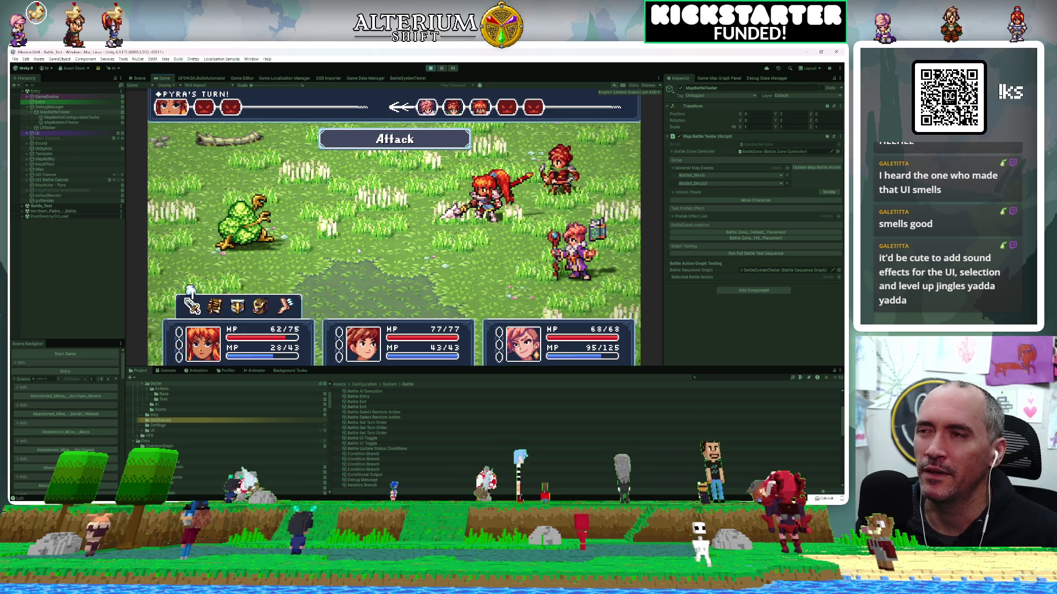
{"action": "key", "text": "Return"}
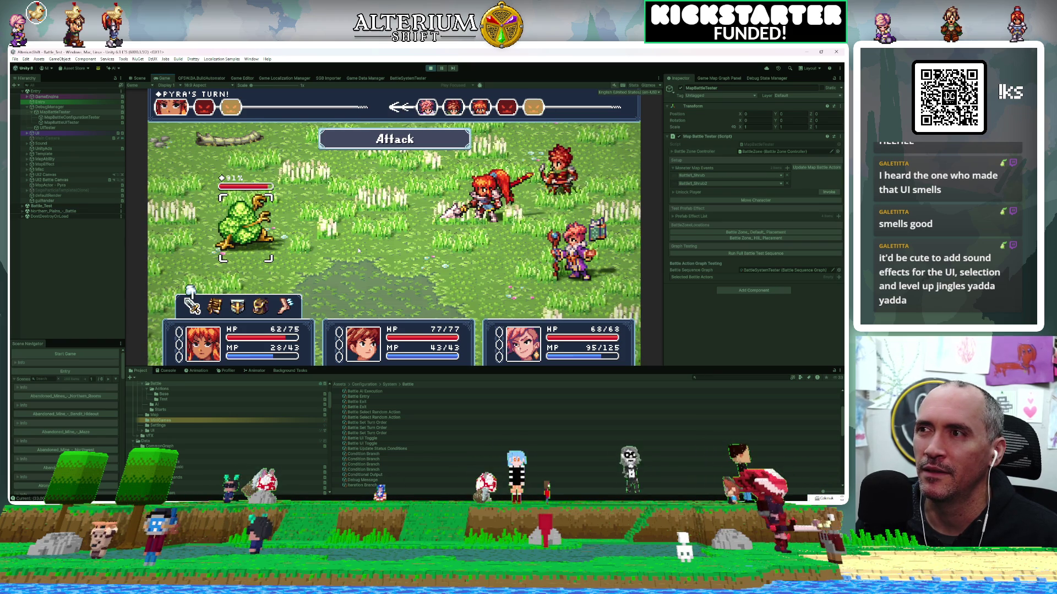
{"action": "key", "text": "Return"}
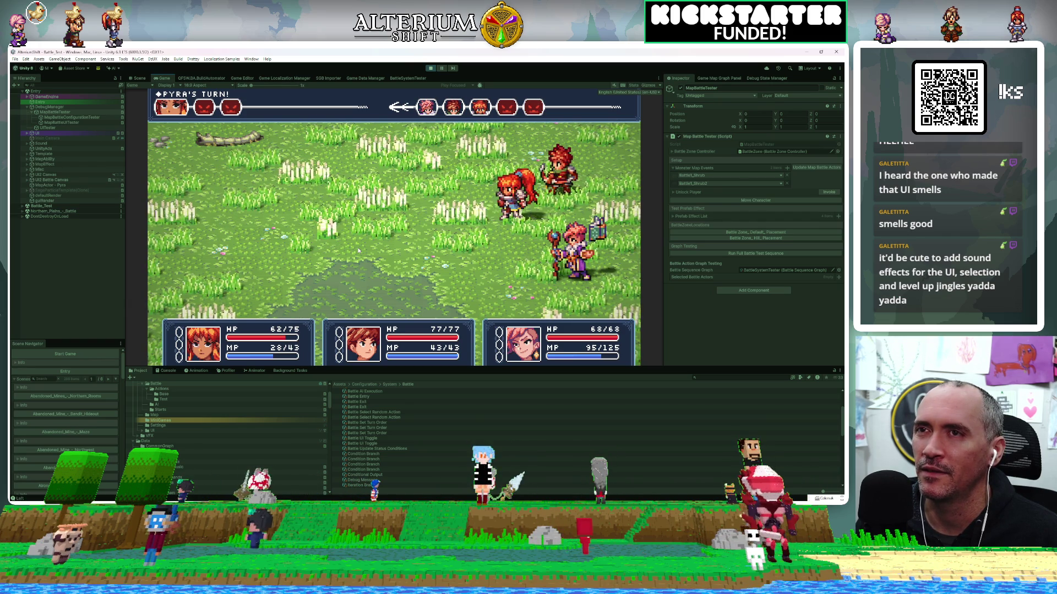
{"action": "left_click", "coordinate": [430, 68]}
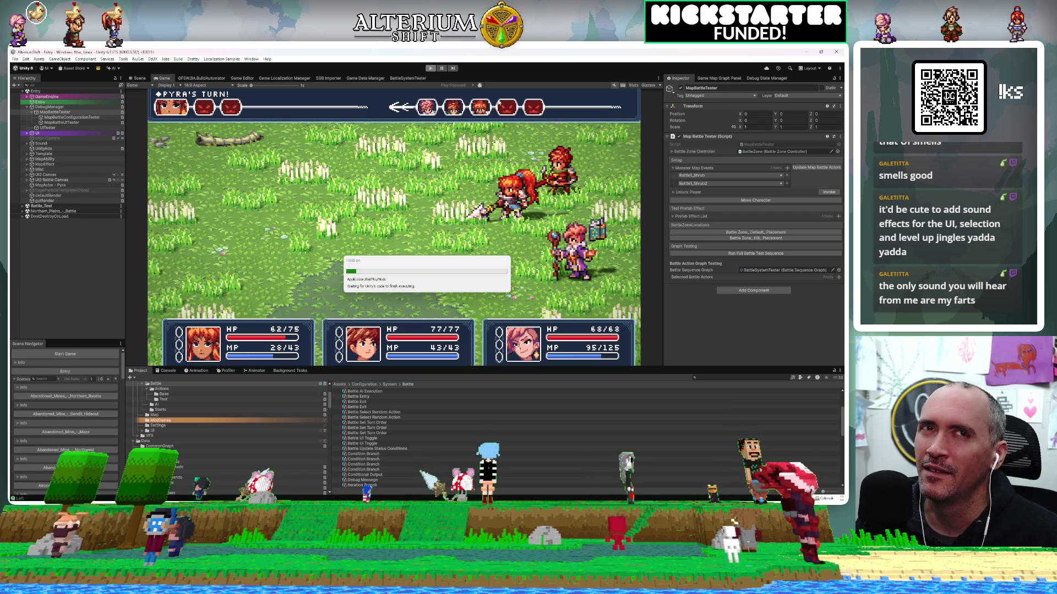
Step: Review the Attack command's Enemy Effects stat effect in Game Editor, then return to the Game view
{"action": "left_click", "coordinate": [242, 78]}
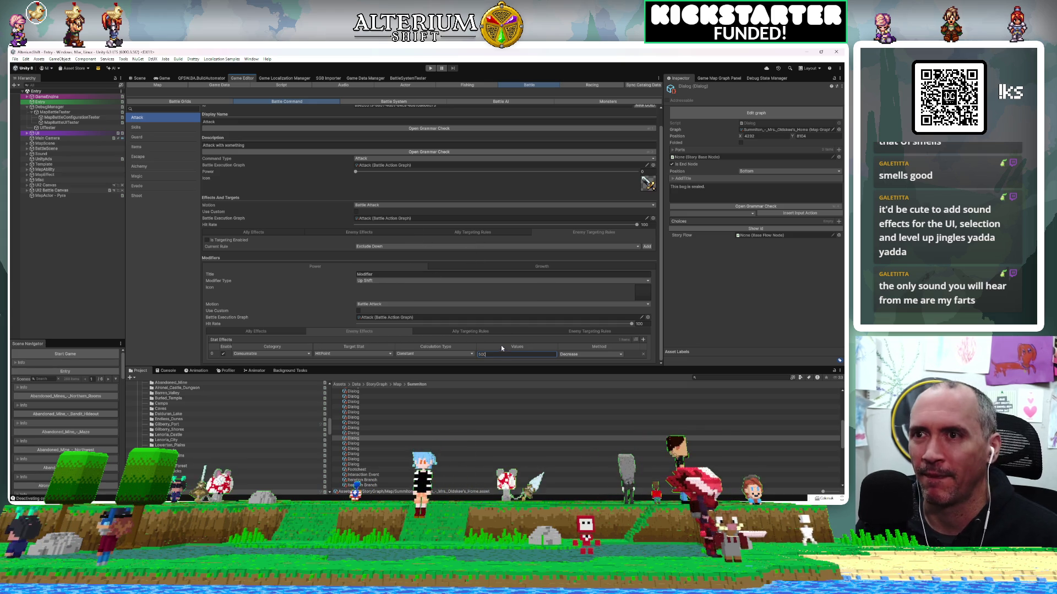
{"action": "left_click", "coordinate": [315, 234]}
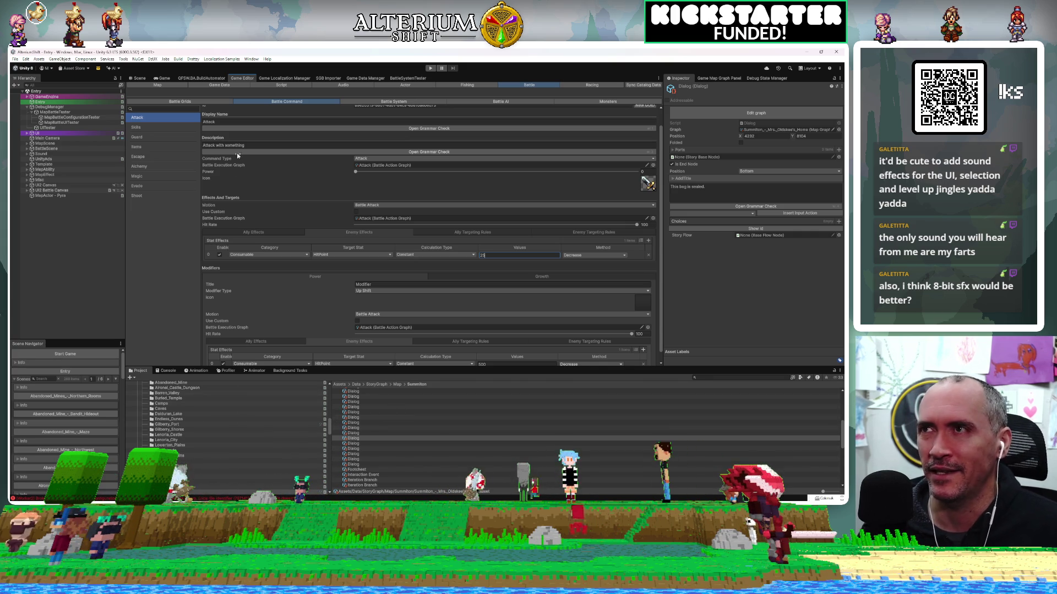
{"action": "left_click", "coordinate": [162, 78]}
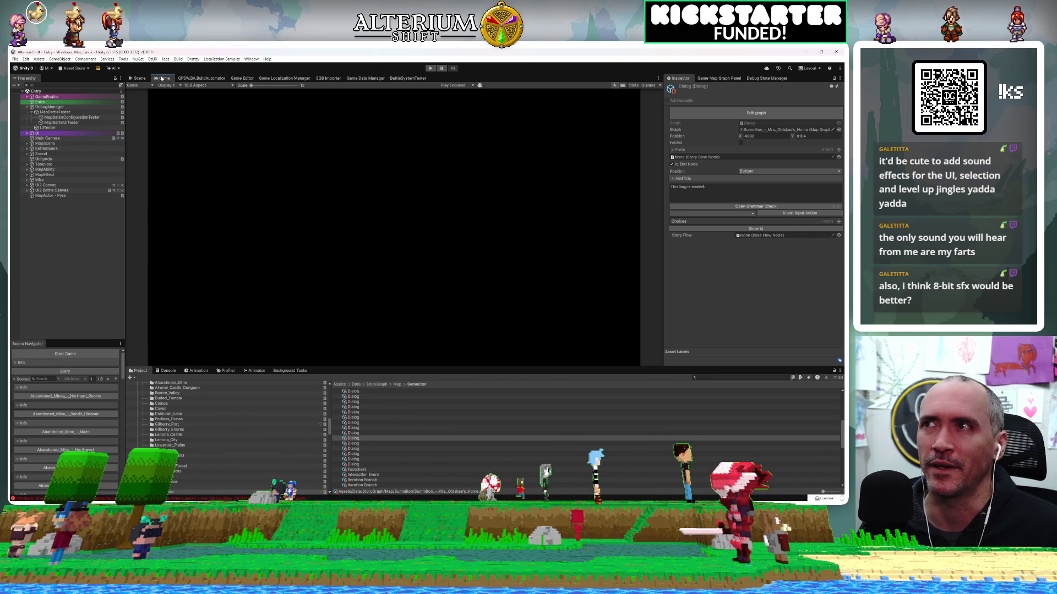
Step: Enter Play mode, start a MapBattleTester battle, and have Sage attack the shrub enemy
{"action": "left_click", "coordinate": [428, 68]}
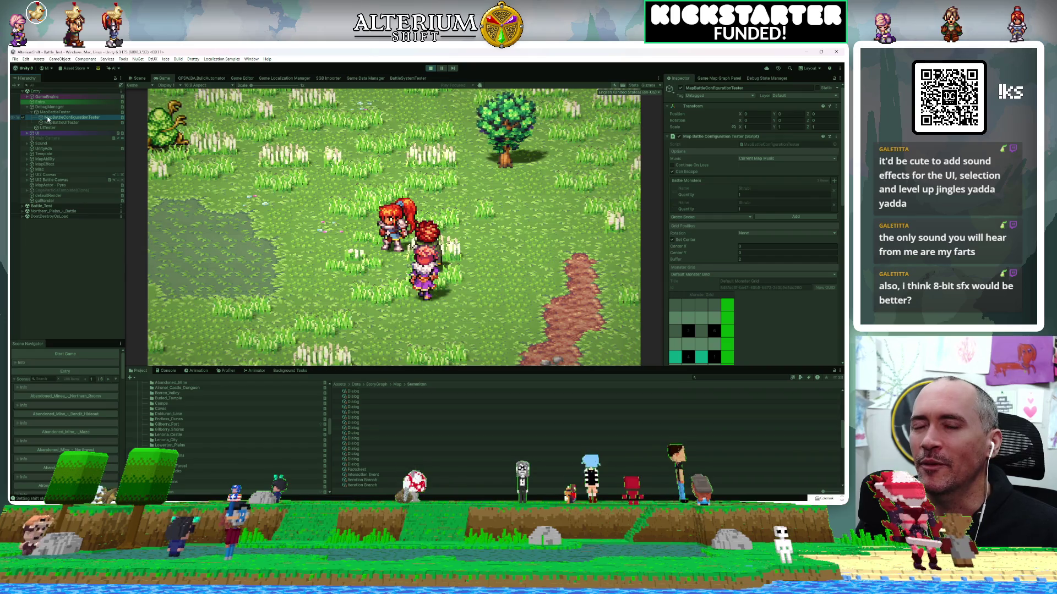
{"action": "left_click", "coordinate": [50, 112]}
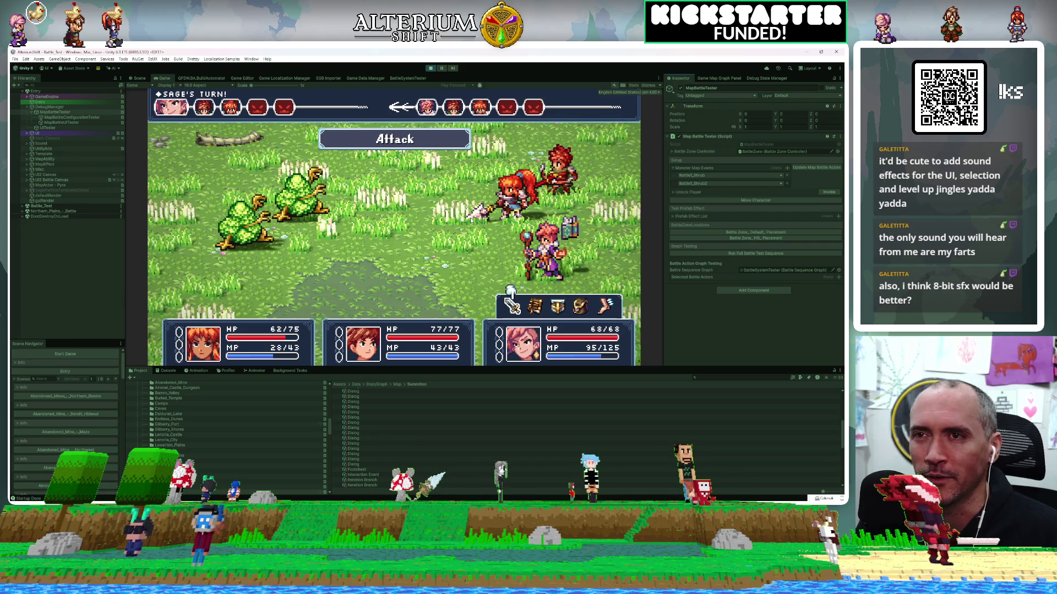
{"action": "key", "text": "Right"}
{"action": "key", "text": "Right"}
{"action": "key", "text": "Right"}
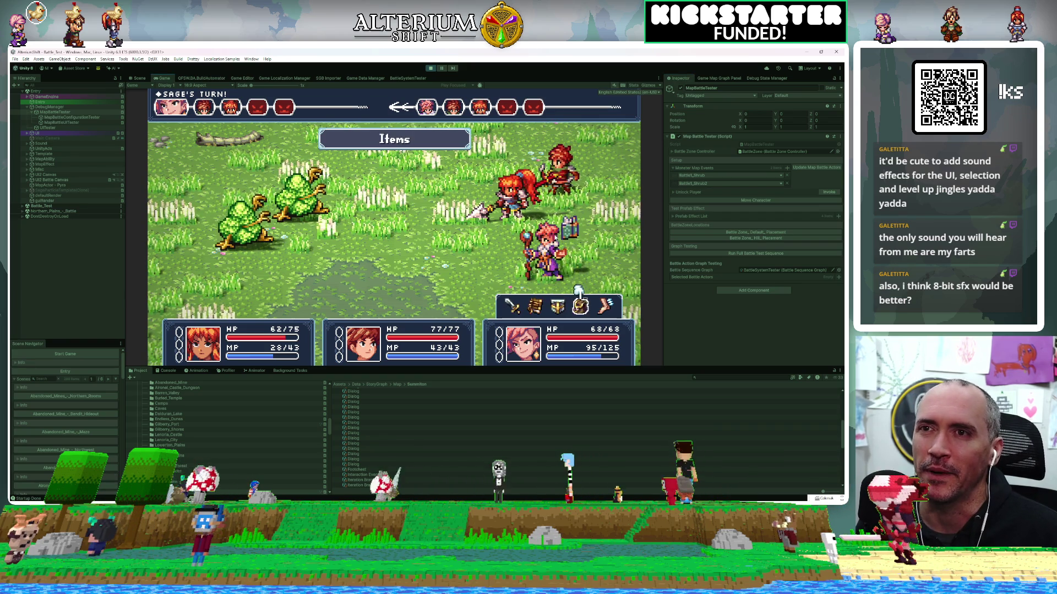
{"action": "key", "text": "Right"}
{"action": "key", "text": "Right"}
{"action": "key", "text": "Right"}
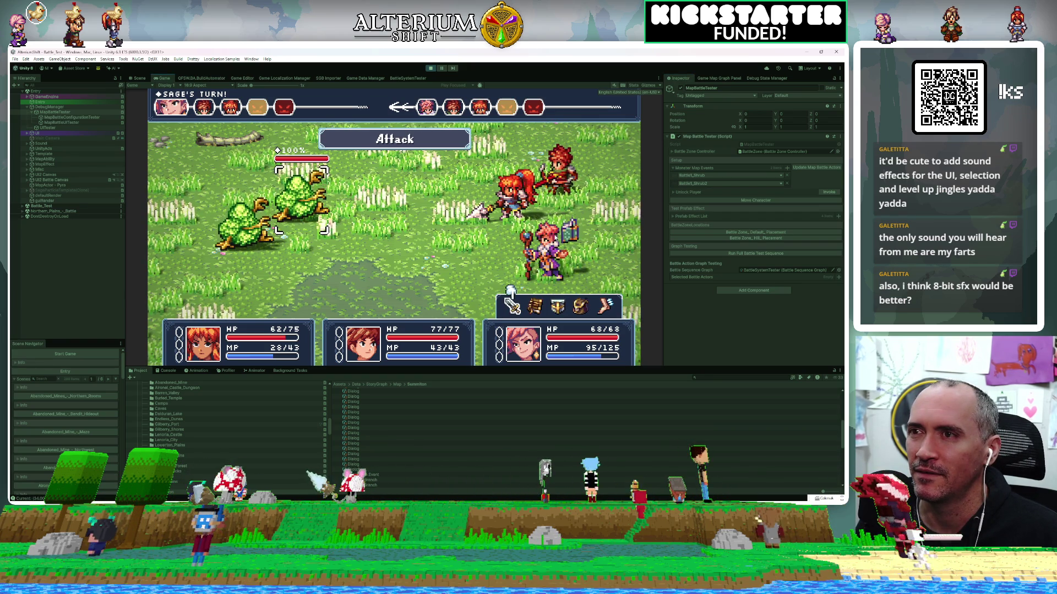
{"action": "key", "text": "Return"}
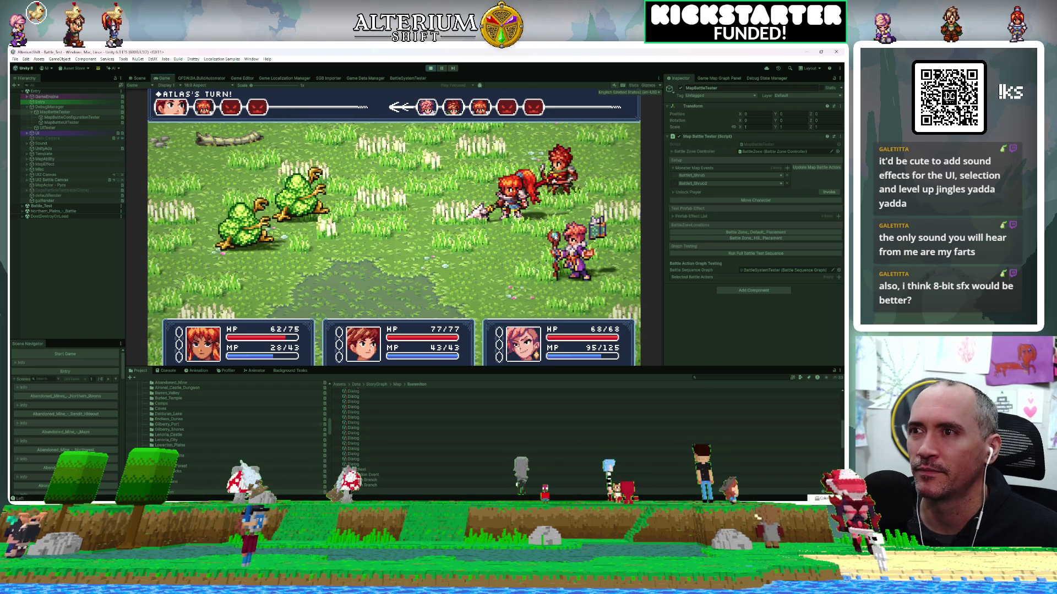
Step: Have Atlas fire Shoot at the shrub and confirm Pyra's attack
{"action": "key", "text": "Return"}
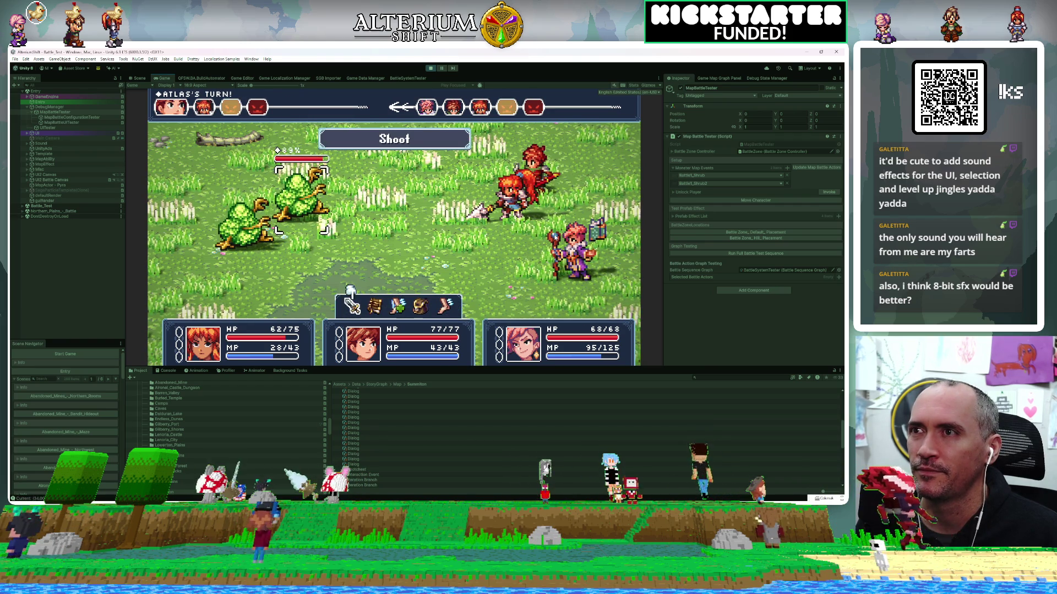
{"action": "key", "text": "Return"}
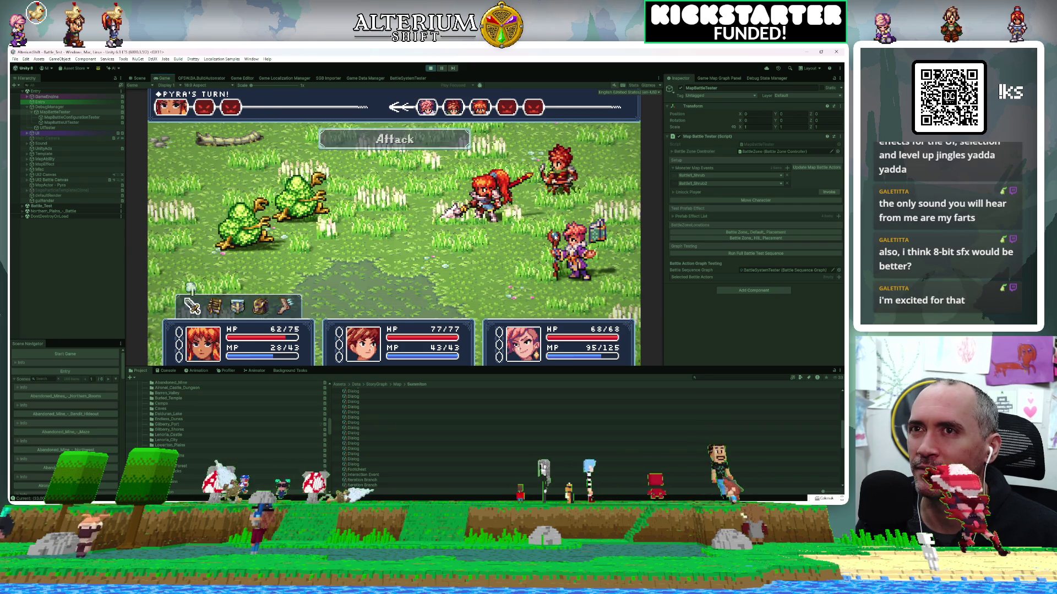
{"action": "key", "text": "Return"}
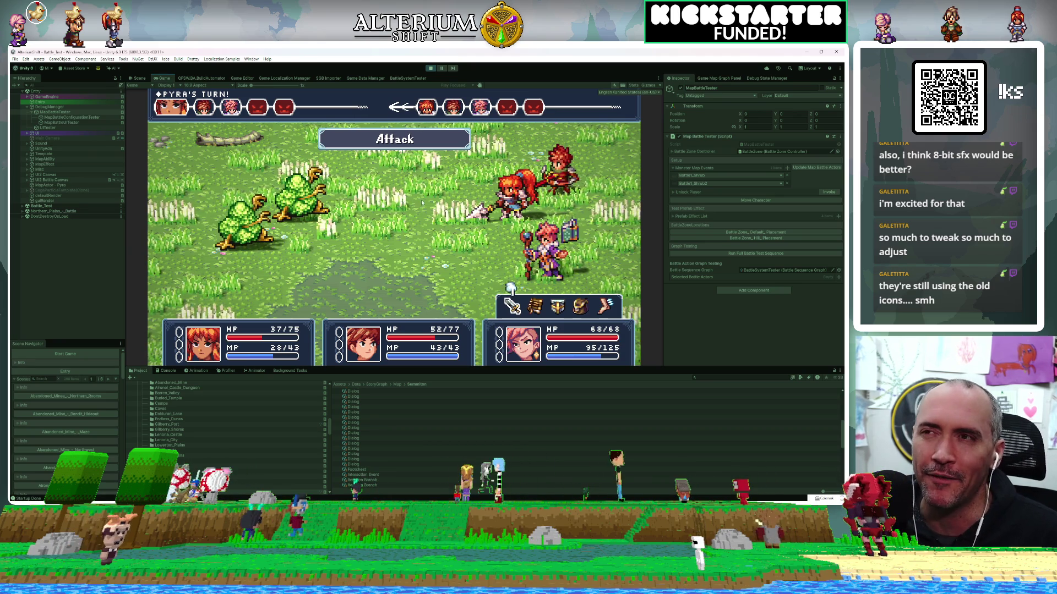
Step: Have Pyra attack the shrub and Atlas Shoot it for 20 damage, then screenshot the battle
{"action": "key", "text": "Right"}
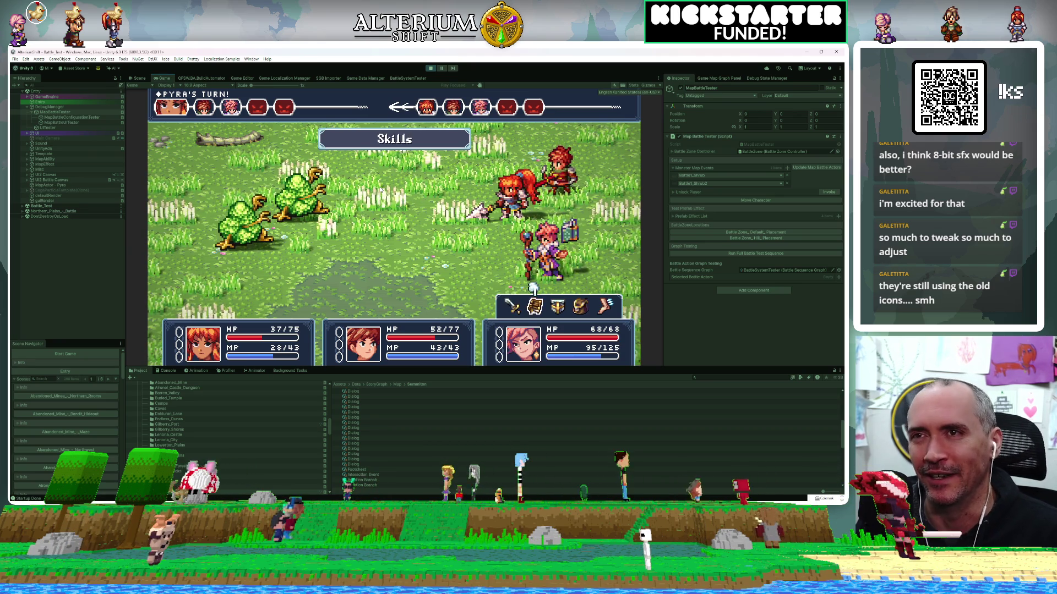
{"action": "key", "text": "Left"}
{"action": "key", "text": "Right"}
{"action": "key", "text": "Right"}
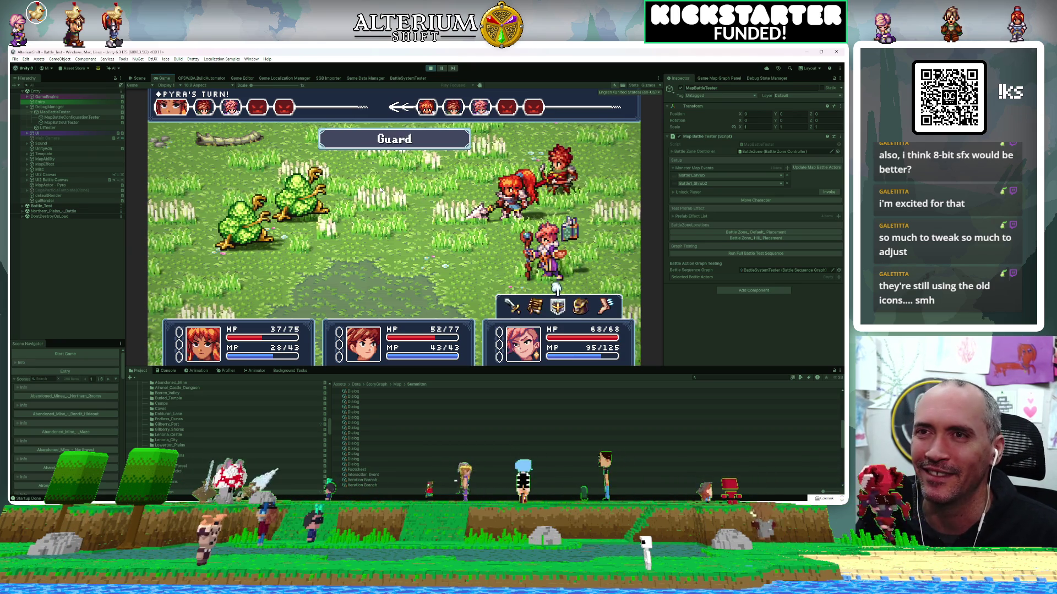
{"action": "key", "text": "Left"}
{"action": "key", "text": "Left"}
{"action": "key", "text": "Right"}
{"action": "key", "text": "Left"}
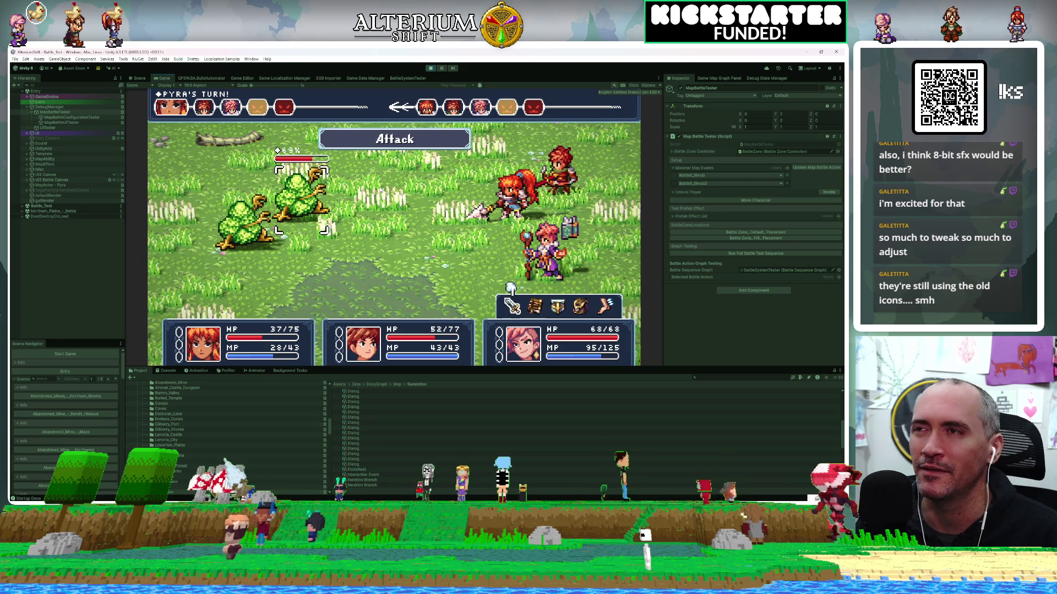
{"action": "key", "text": "Return"}
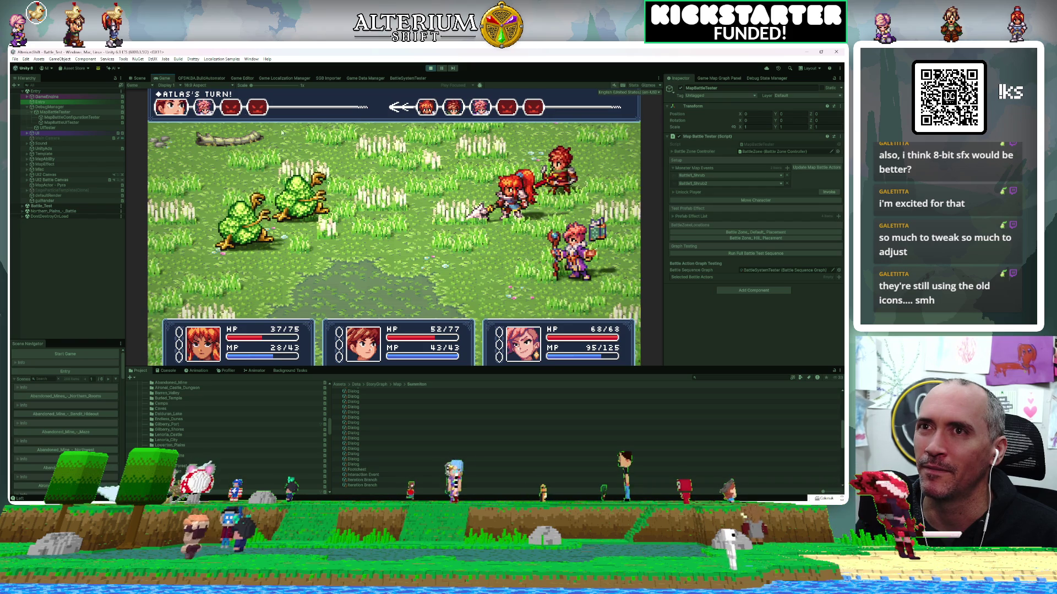
{"action": "key", "text": "Return"}
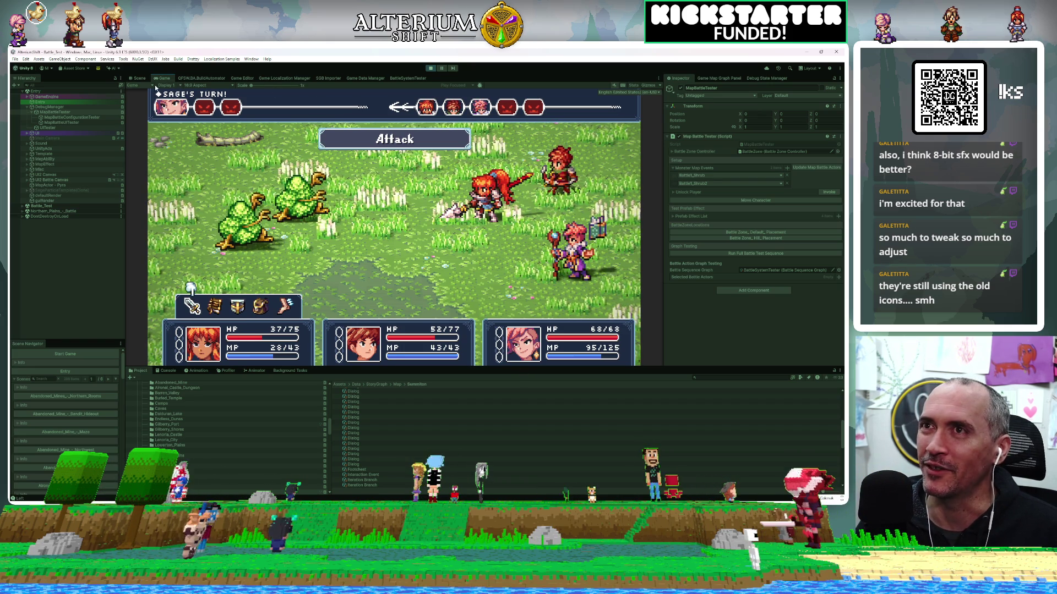
{"action": "key", "text": "super+shift+s"}
{"action": "mouse_move", "coordinate": [149, 84]}
{"action": "left_mouse_down"}
{"action": "mouse_move", "coordinate": [605, 388]}
{"action": "mouse_move", "coordinate": [655, 374]}
{"action": "left_mouse_up"}
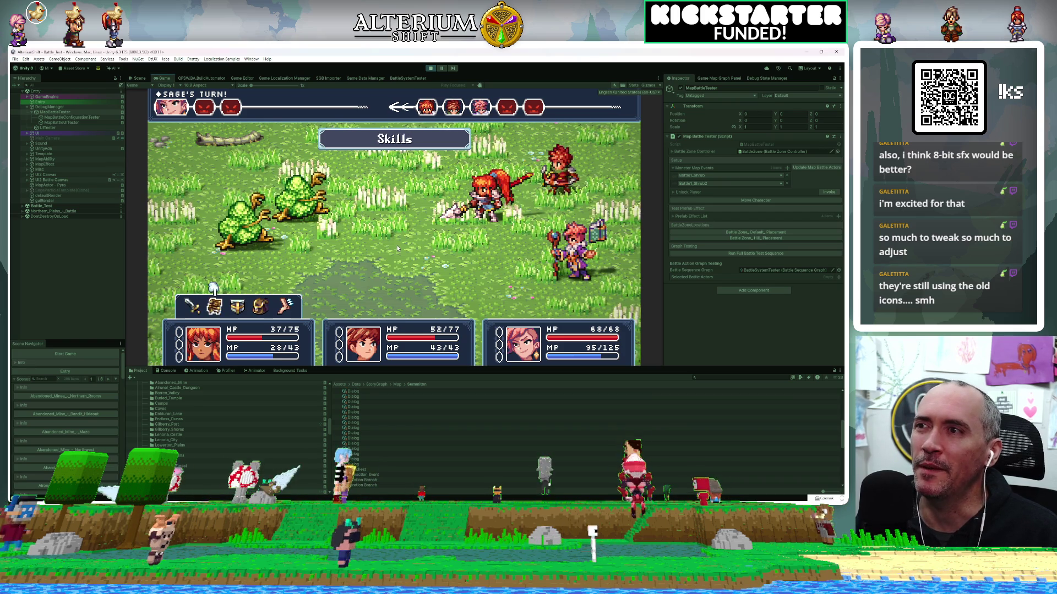
Step: Cycle through Sage's commands (Skills, Guard, Attack), ending on Escape
{"action": "key", "text": "Right"}
{"action": "key", "text": "Right"}
{"action": "key", "text": "Right"}
{"action": "key", "text": "Left"}
{"action": "key", "text": "Left"}
{"action": "key", "text": "Left"}
{"action": "key", "text": "Left"}
{"action": "key", "text": "Right"}
{"action": "key", "text": "Right"}
{"action": "key", "text": "Left"}
{"action": "key", "text": "Left"}
{"action": "key", "text": "Left"}
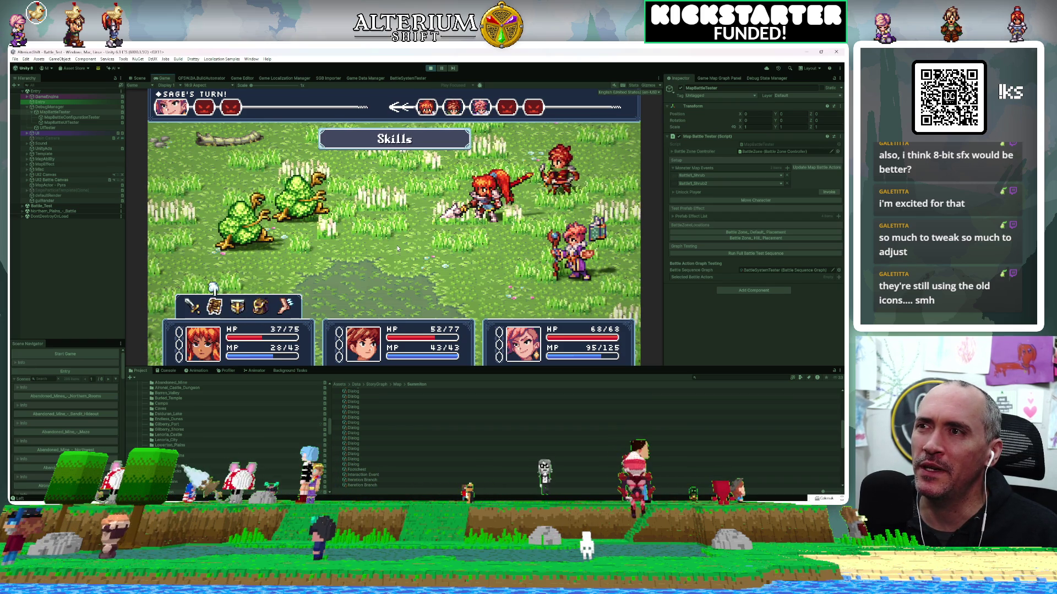
{"action": "key", "text": "Right"}
{"action": "key", "text": "Right"}
{"action": "key", "text": "Right"}
{"action": "key", "text": "Left"}
{"action": "key", "text": "Left"}
{"action": "key", "text": "Left"}
{"action": "key", "text": "Left"}
{"action": "key", "text": "Right"}
{"action": "key", "text": "Right"}
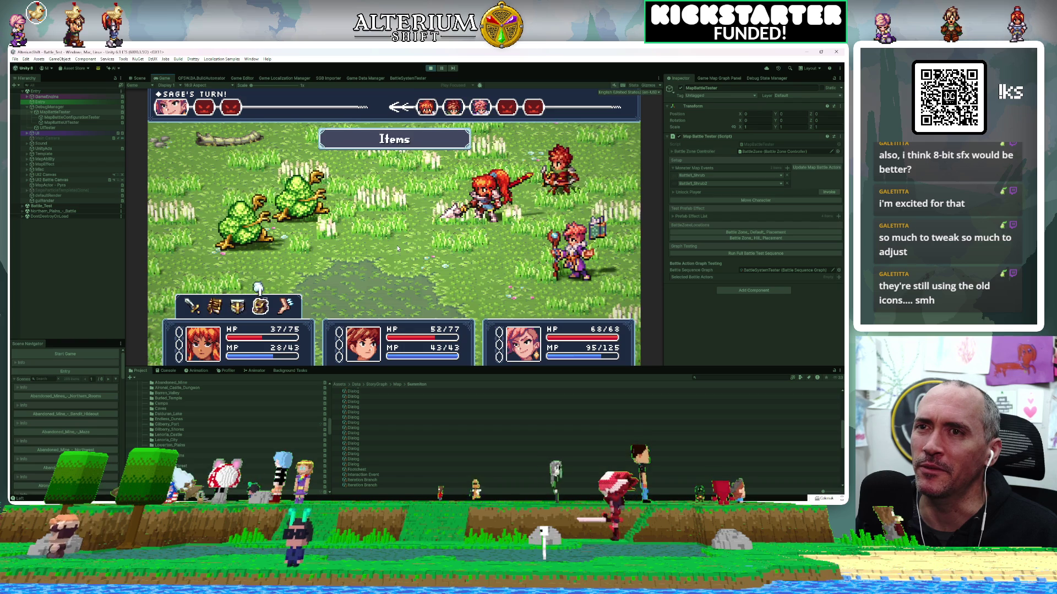
{"action": "key", "text": "Left"}
{"action": "key", "text": "Left"}
{"action": "key", "text": "Right"}
{"action": "key", "text": "Right"}
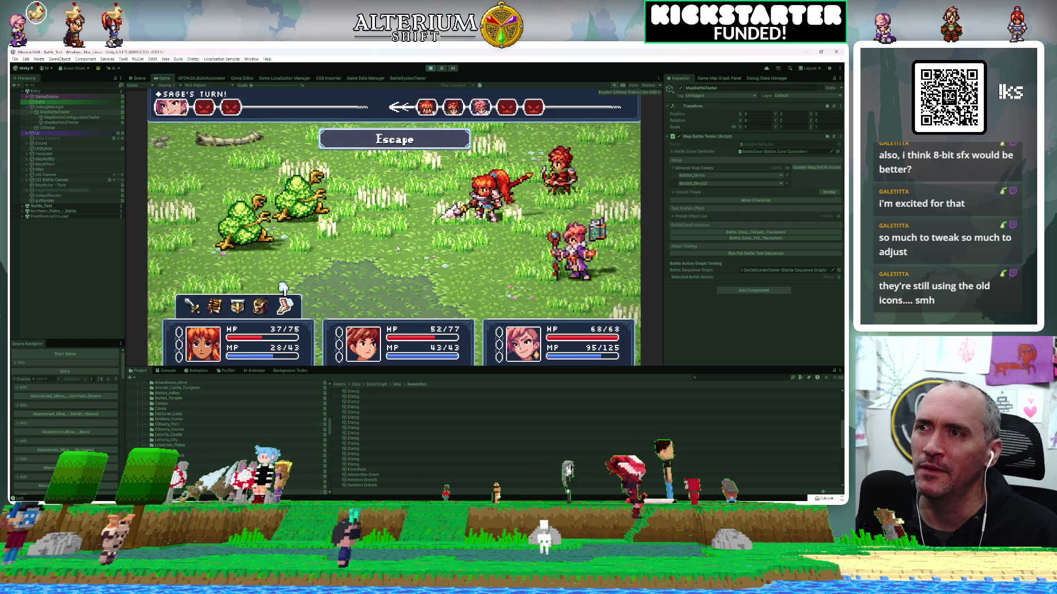
{"action": "key", "text": "Left"}
{"action": "key", "text": "Left"}
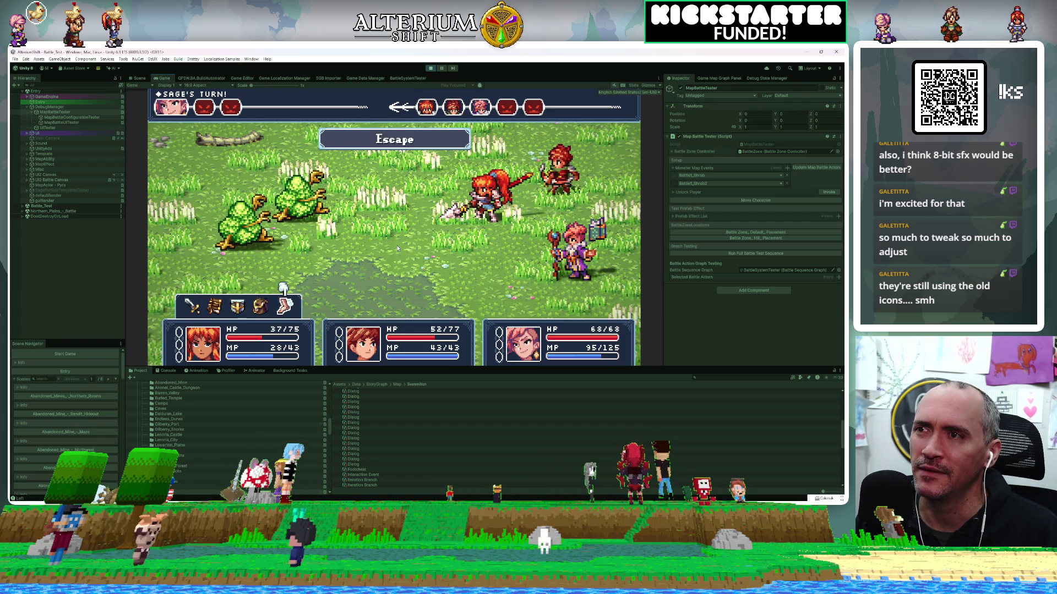
{"action": "key", "text": "Right"}
{"action": "key", "text": "Right"}
{"action": "key", "text": "Right"}
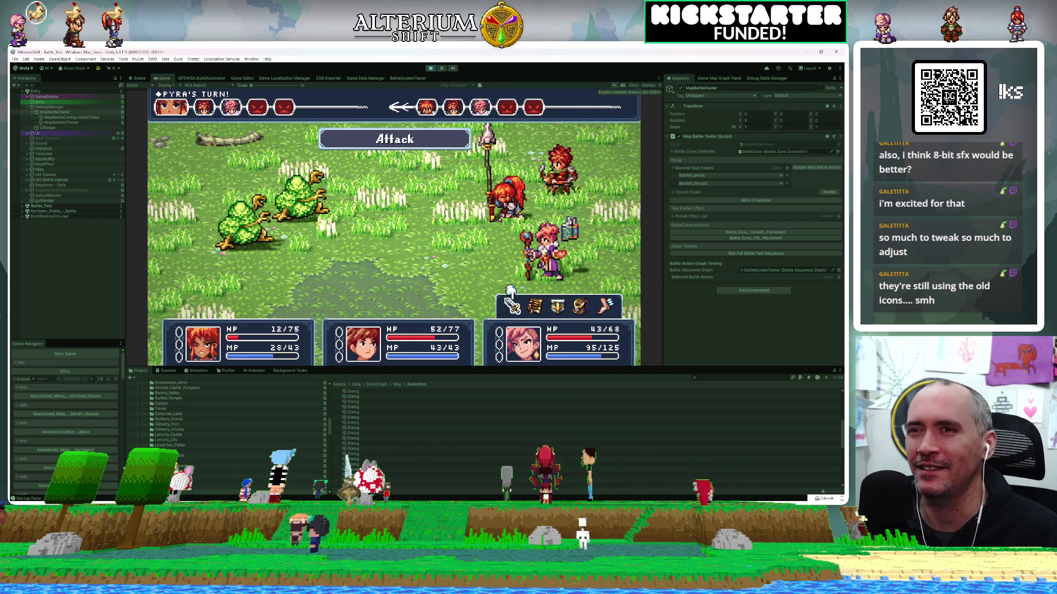
Step: Play further rounds: Sage and Pyra attack while Atlas fires Shoot at the shrub enemies
{"action": "key", "text": "Right"}
{"action": "key", "text": "Left"}
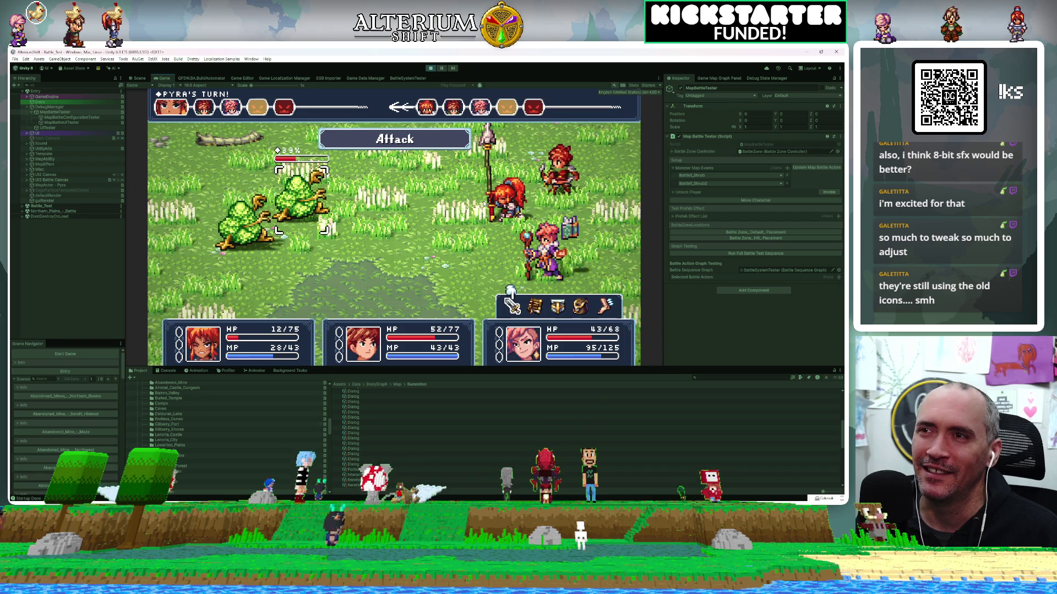
{"action": "key", "text": "Return"}
{"action": "key", "text": "Return"}
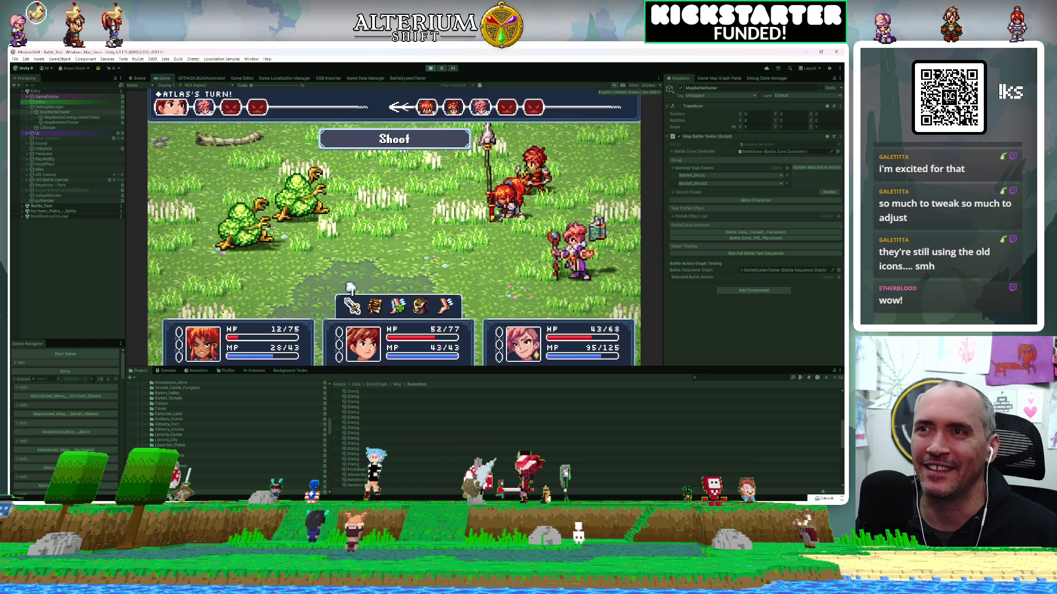
{"action": "key", "text": "Return"}
{"action": "key", "text": "Return"}
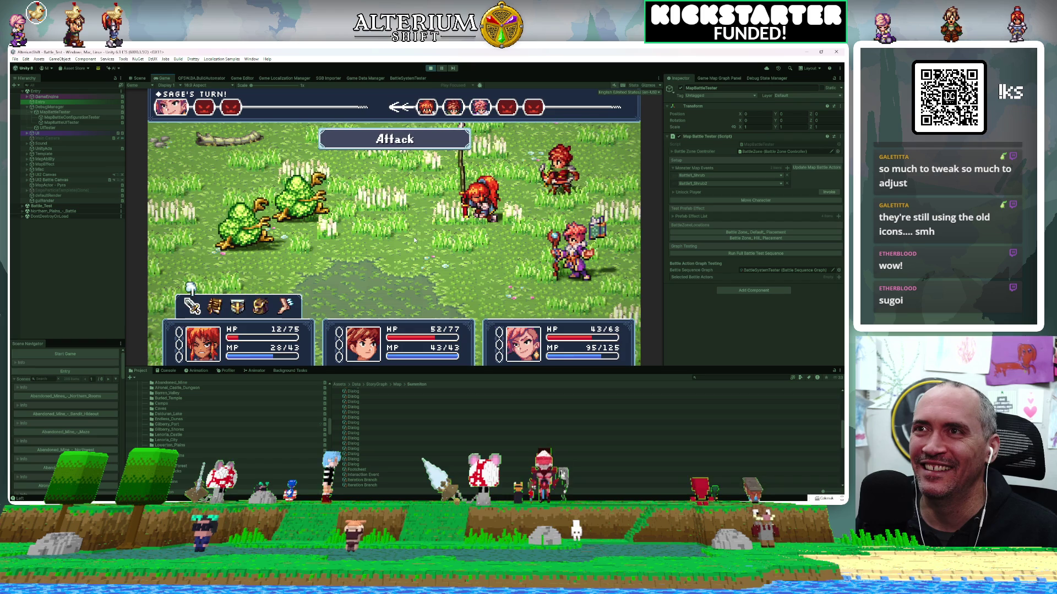
{"action": "key", "text": "Return"}
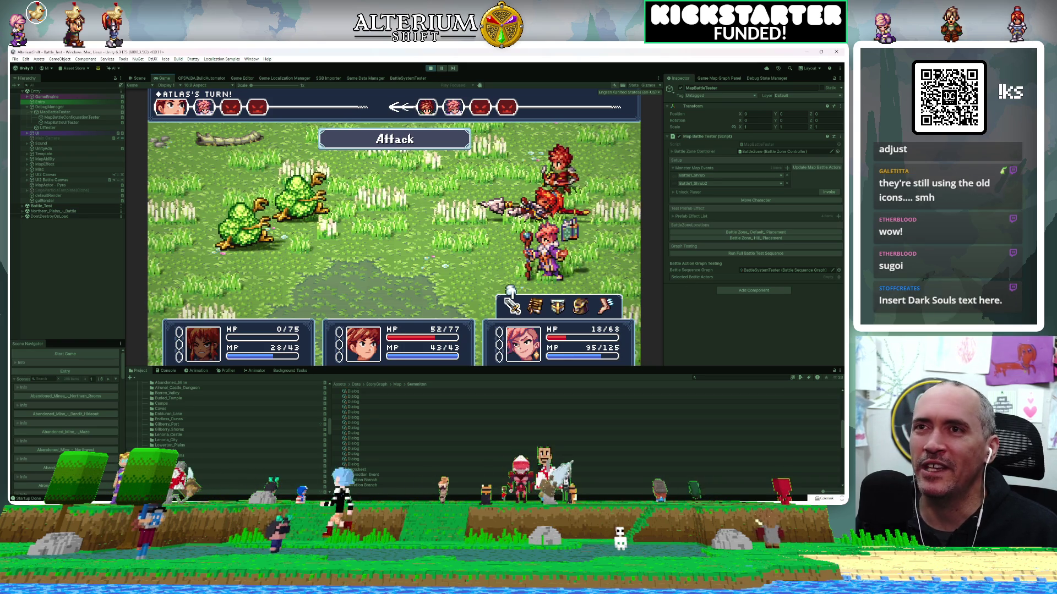
{"action": "key", "text": "Return"}
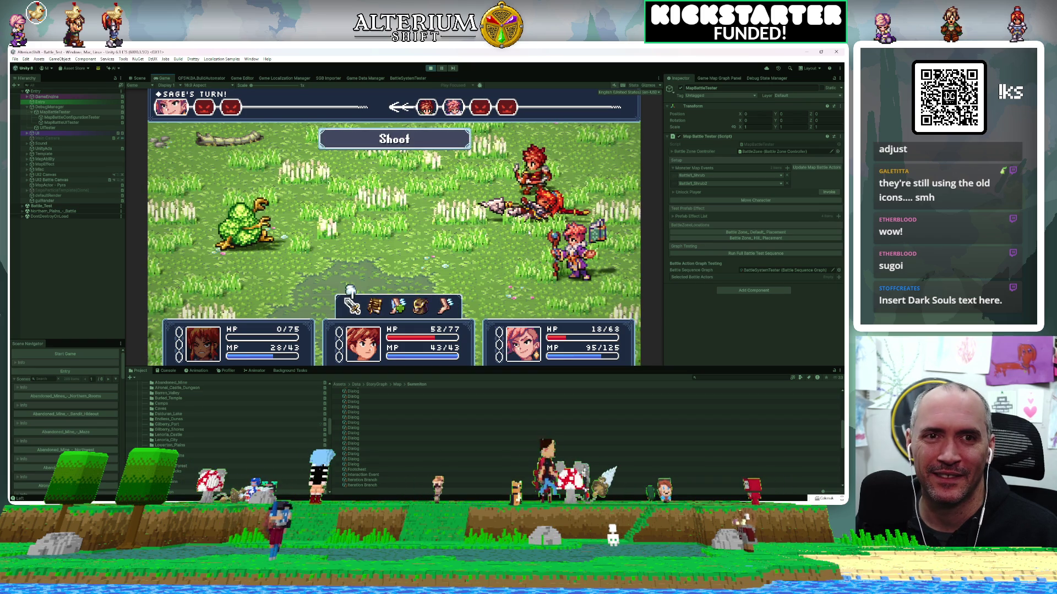
{"action": "key", "text": "Return"}
{"action": "key", "text": "Return"}
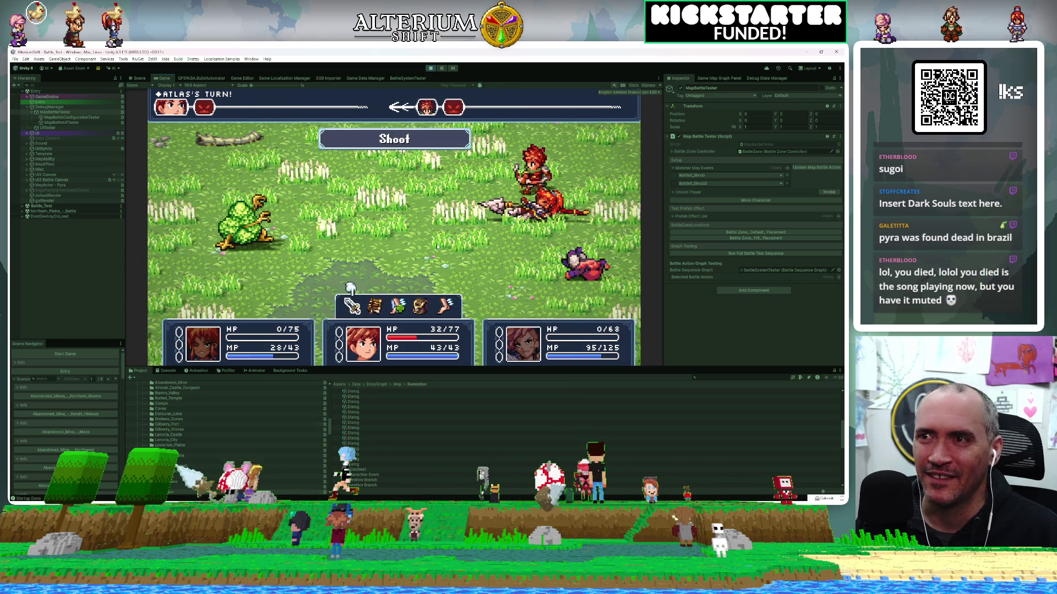
{"action": "key", "text": "Return"}
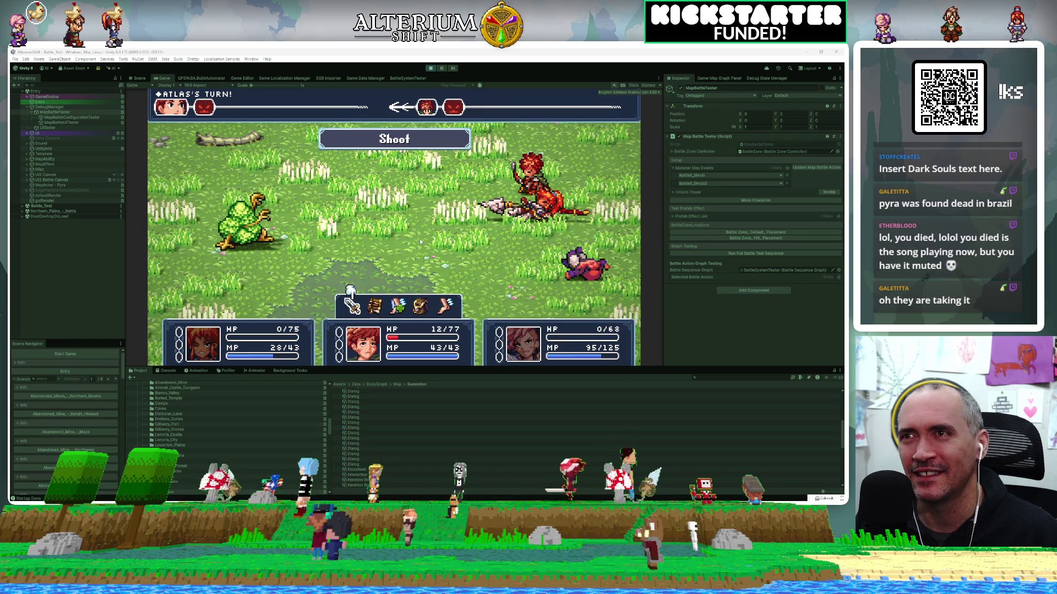
{"action": "key", "text": "Return"}
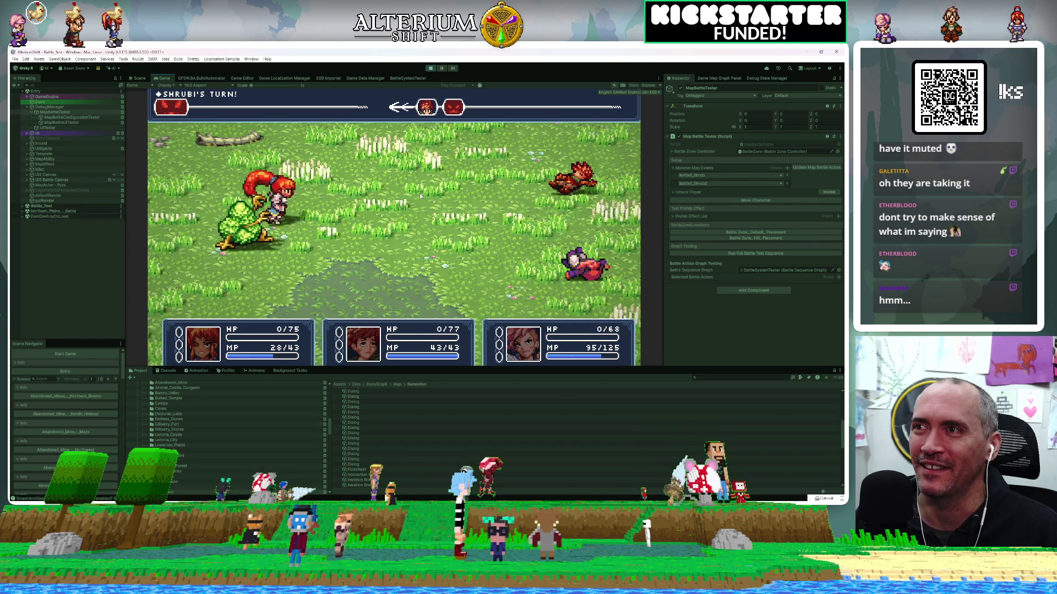
Step: Press P to try pausing the battle during Shrubi's turn
{"action": "key", "text": "p"}
{"action": "key", "text": "p"}
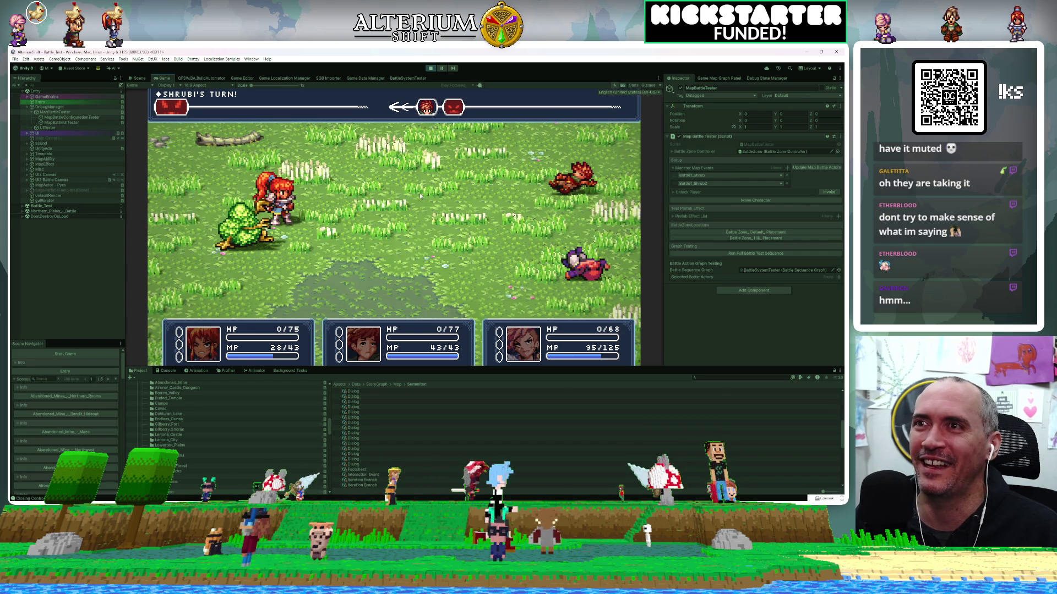
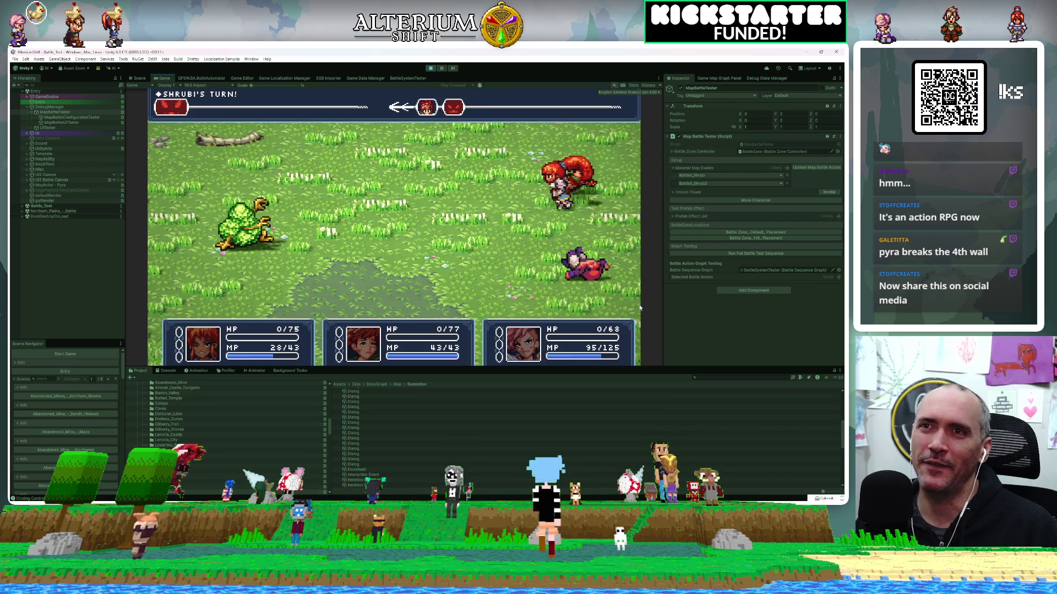
Step: Finish the test battle, showing and then dismissing the in-game Controls overview with F1
{"action": "key", "text": "F1"}
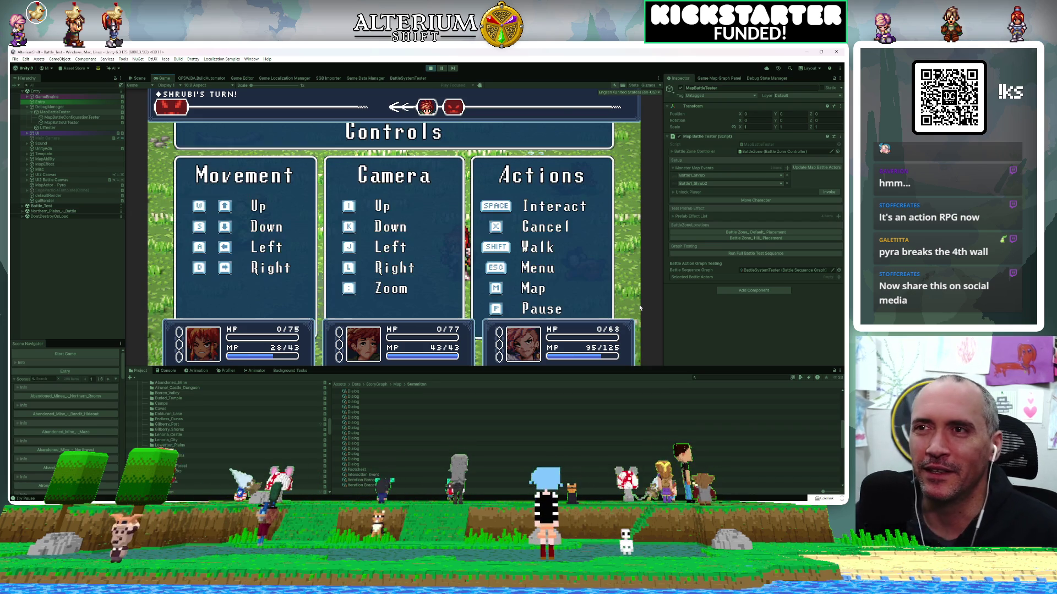
{"action": "key", "text": "F1"}
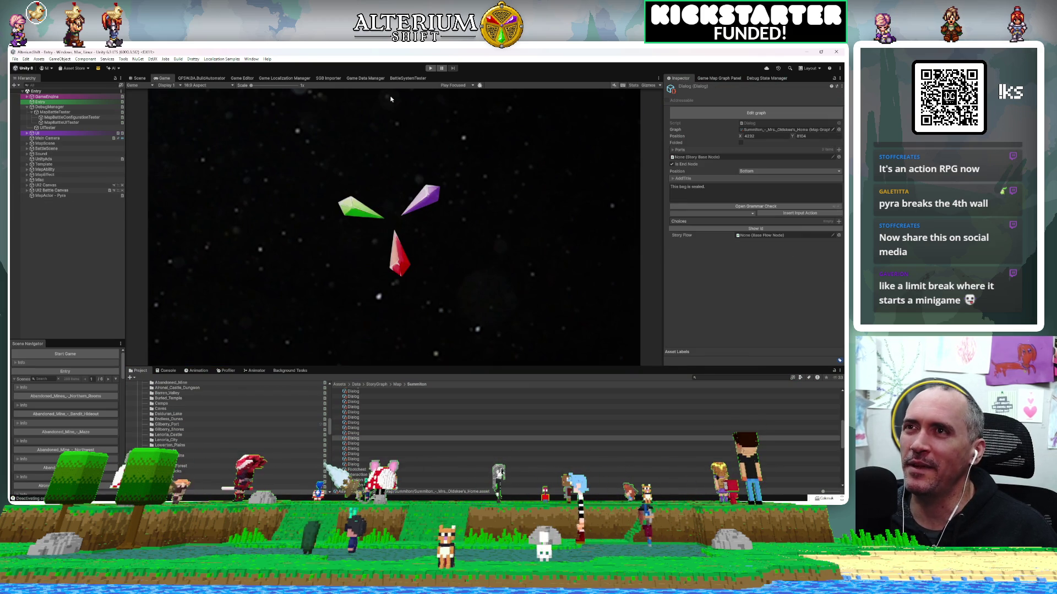
Step: Switch to the BattleSystemTester graph and inspect the Battle Exit node
{"action": "left_click", "coordinate": [407, 77]}
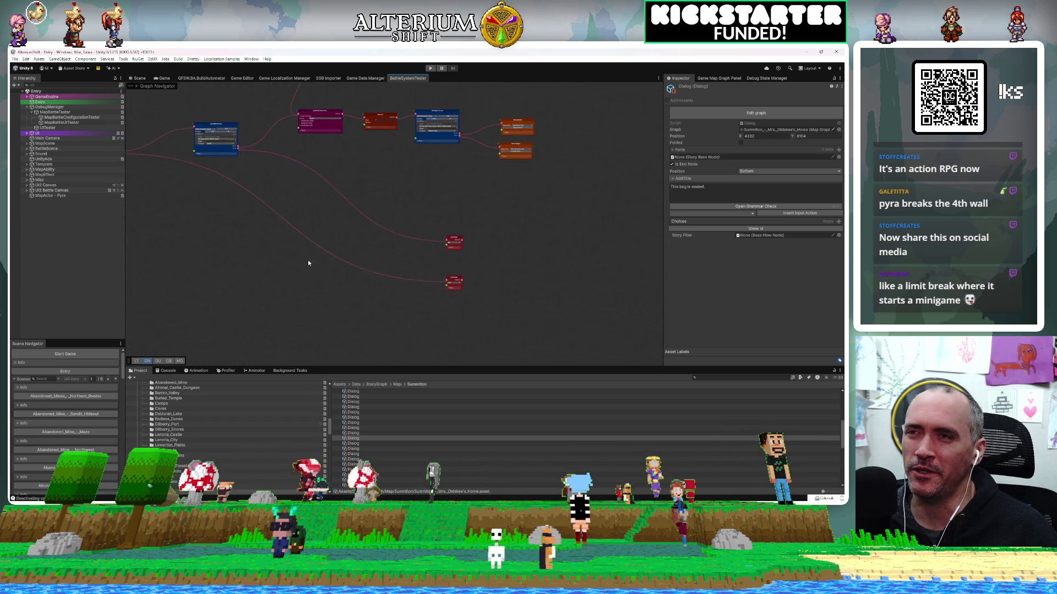
{"action": "scroll", "coordinate": [435, 234], "scroll_direction": "up", "scroll_amount": 2}
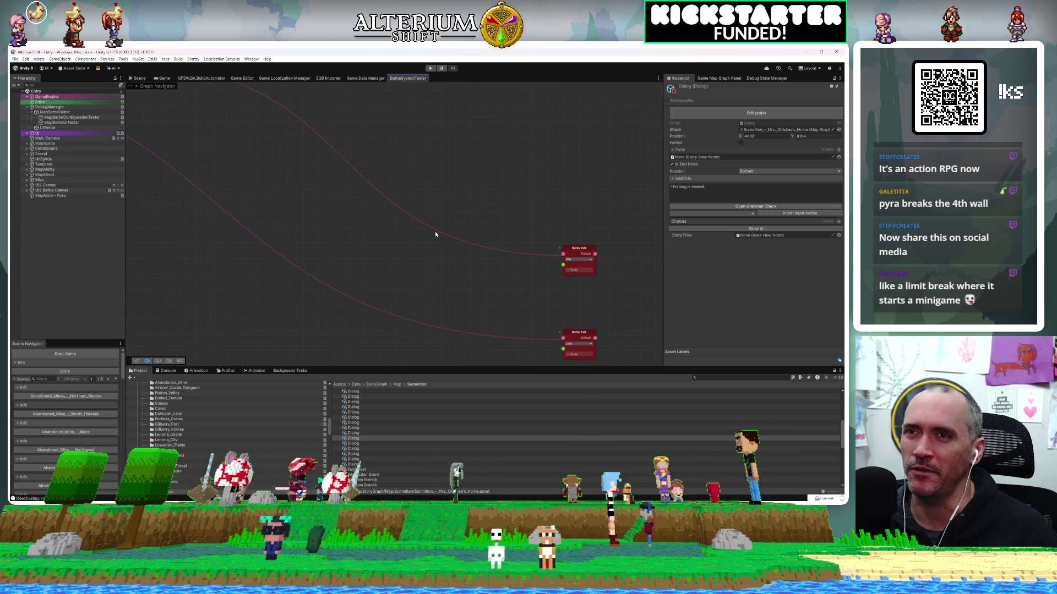
{"action": "left_click", "coordinate": [576, 248]}
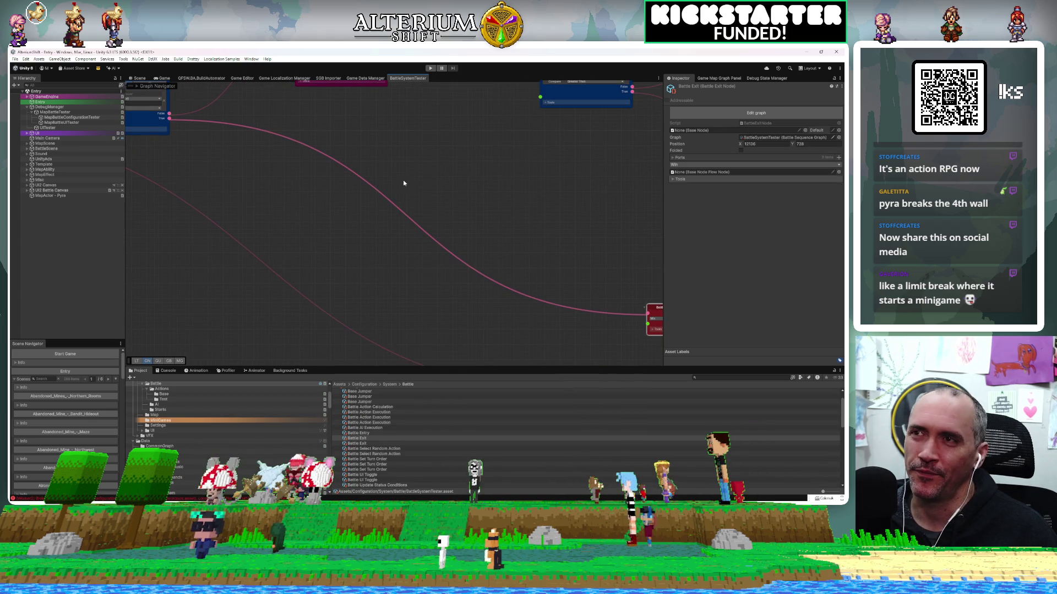
Step: Add a For Each node, wire the previous node's output into it, and frame it
{"action": "right_click", "coordinate": [397, 245]}
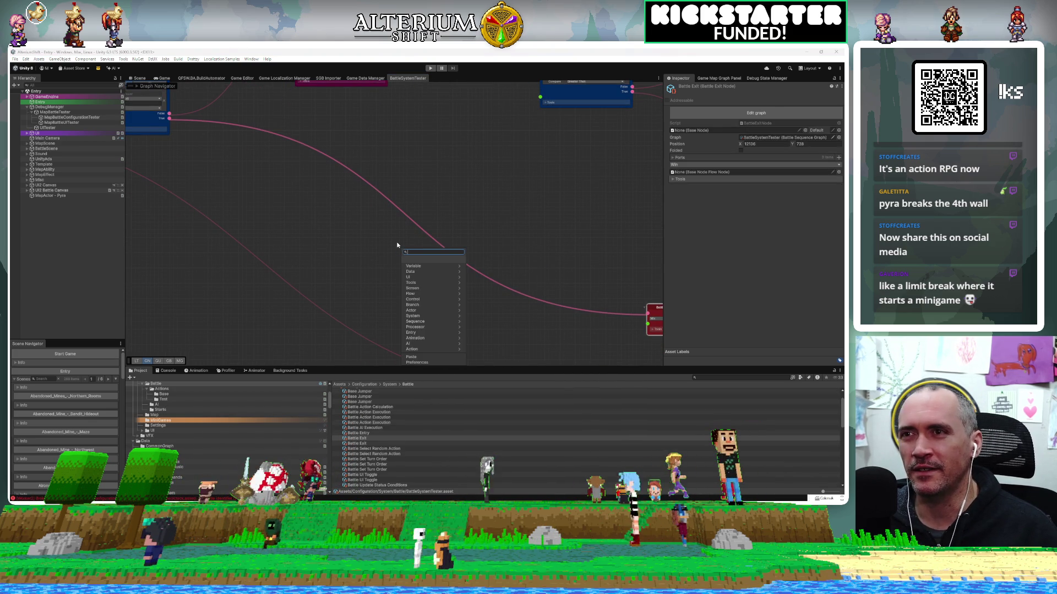
{"action": "type", "text": "for each"}
{"action": "key", "text": "Return"}
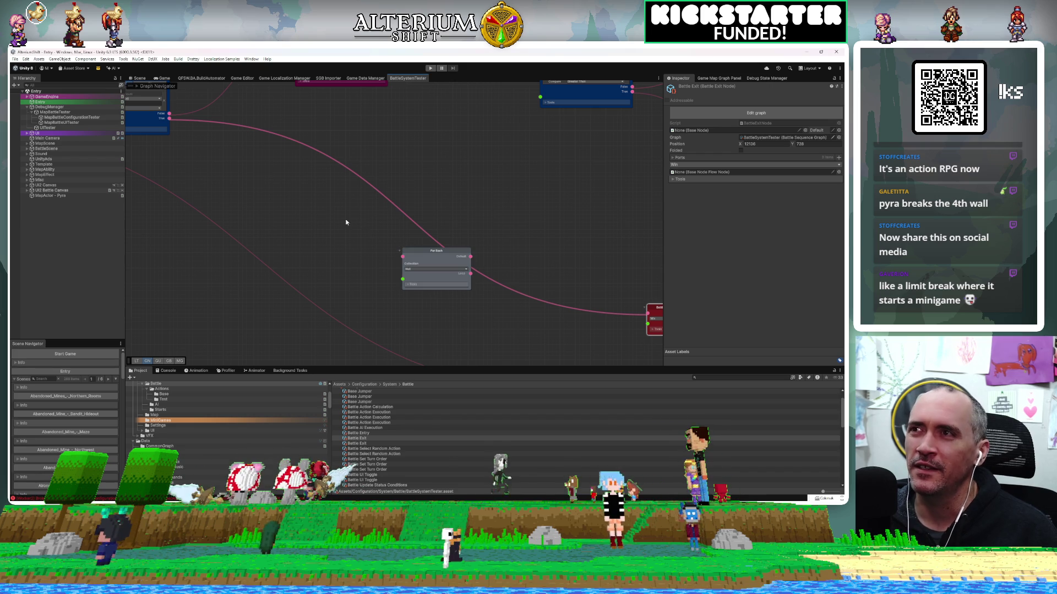
{"action": "left_click_drag", "start_coordinate": [169, 117], "coordinate": [402, 256]}
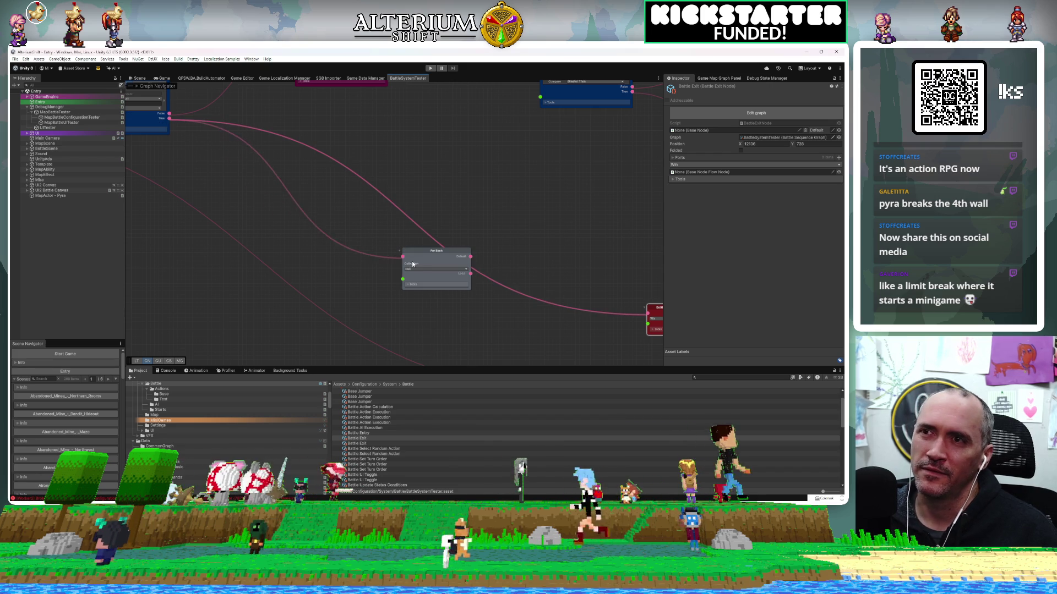
{"action": "left_click", "coordinate": [413, 264]}
{"action": "key", "text": "f"}
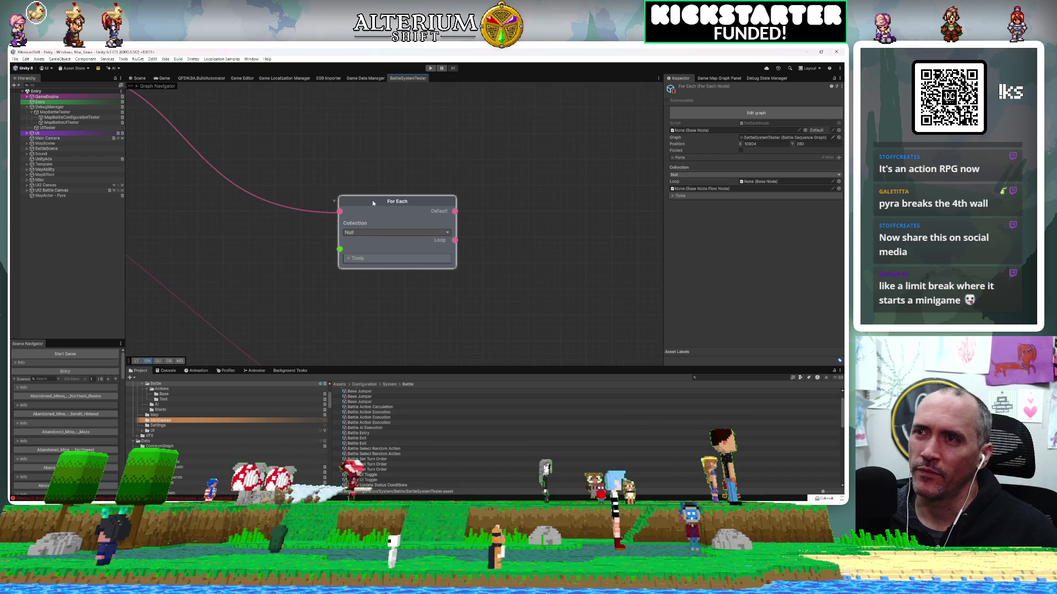
Step: Set the For Each Collection to Heroes and move Battle Exit up beside it
{"action": "left_click", "coordinate": [367, 233]}
{"action": "type", "text": "he"}
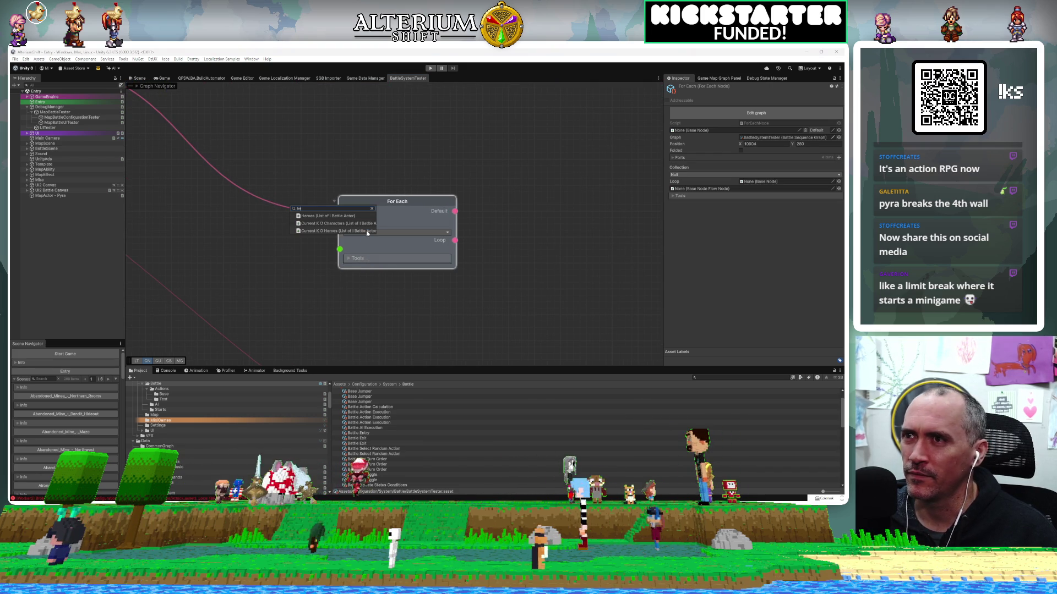
{"action": "key", "text": "Return"}
{"action": "left_click_drag", "start_coordinate": [509, 309], "coordinate": [338, 291]}
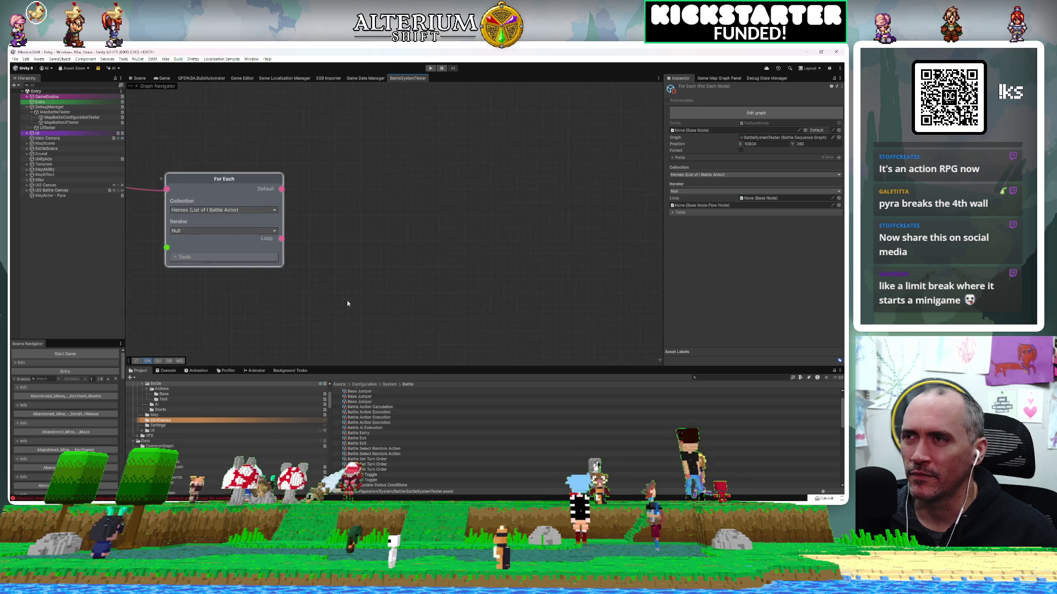
{"action": "scroll", "coordinate": [384, 257], "scroll_direction": "down", "scroll_amount": 2}
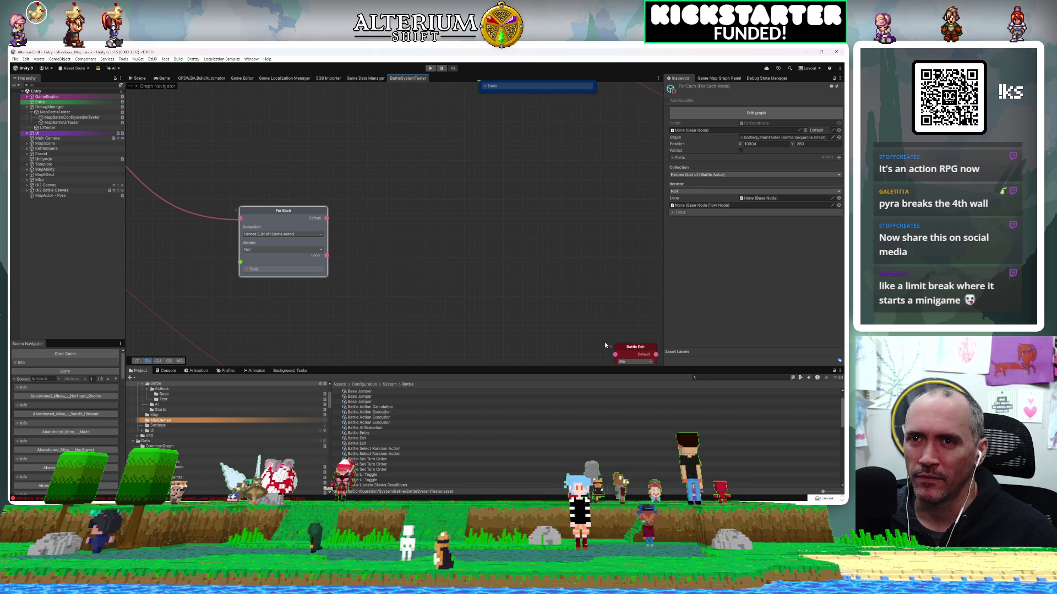
{"action": "mouse_move", "coordinate": [631, 349]}
{"action": "left_mouse_down"}
{"action": "mouse_move", "coordinate": [508, 197]}
{"action": "mouse_move", "coordinate": [490, 192]}
{"action": "left_mouse_up"}
{"action": "scroll", "coordinate": [310, 229], "scroll_direction": "up", "scroll_amount": 2}
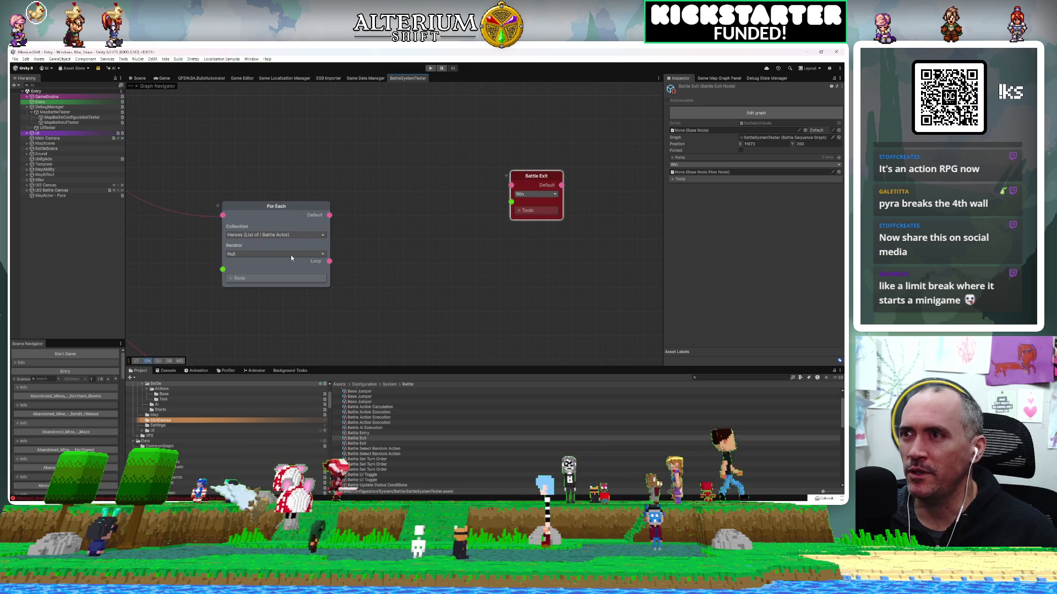
Step: Set the loop iterator to Current Actor and search the node list for 'play'
{"action": "left_click", "coordinate": [292, 254]}
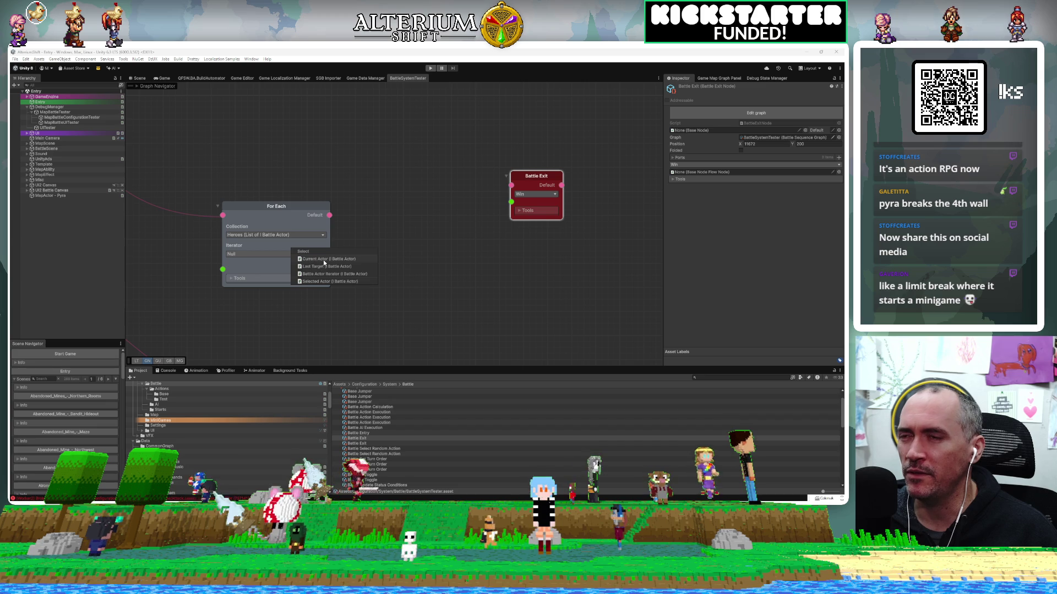
{"action": "left_click", "coordinate": [325, 260]}
{"action": "left_click_drag", "start_coordinate": [440, 286], "coordinate": [326, 271]}
{"action": "key", "text": "space"}
{"action": "type", "text": "play"}
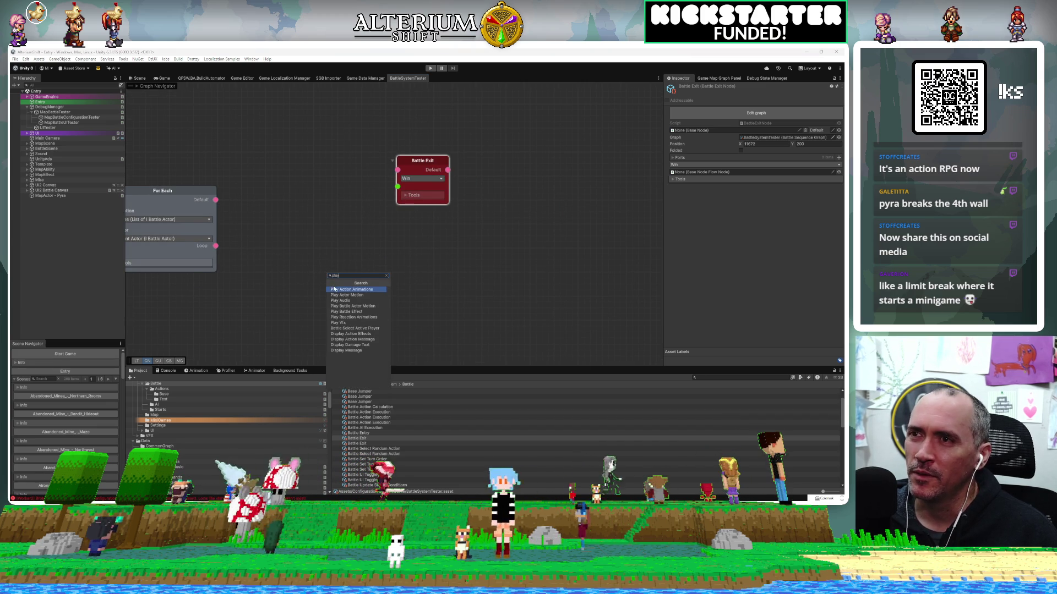
Step: Add a Play Battle Actor Motion node fed by the loop, acting on Current Actor
{"action": "left_click", "coordinate": [352, 306]}
{"action": "mouse_move", "coordinate": [216, 246]}
{"action": "left_mouse_down"}
{"action": "mouse_move", "coordinate": [328, 286]}
{"action": "mouse_move", "coordinate": [289, 203]}
{"action": "left_mouse_up"}
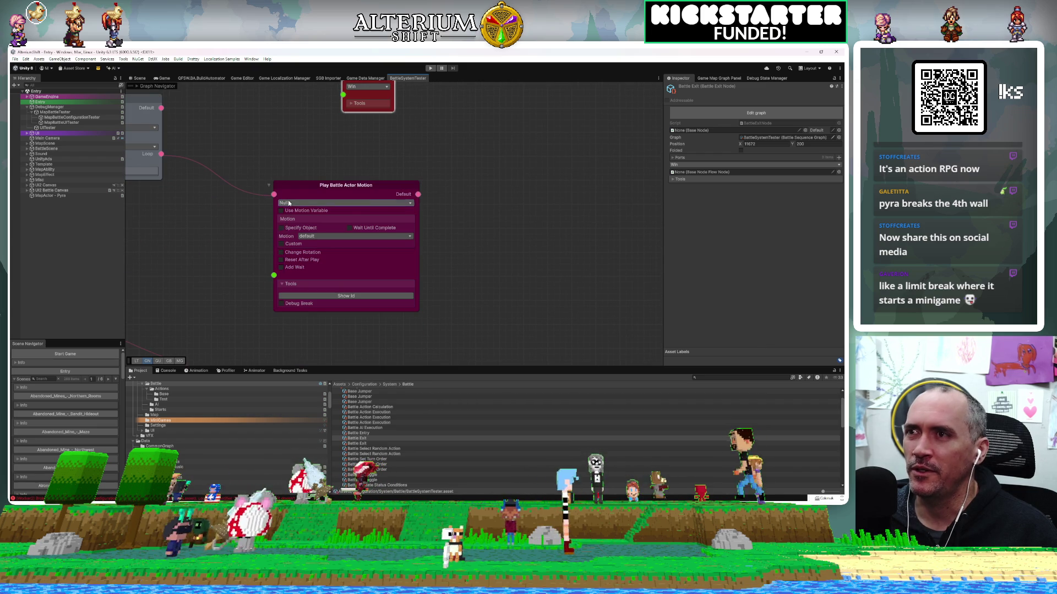
{"action": "left_click", "coordinate": [289, 203]}
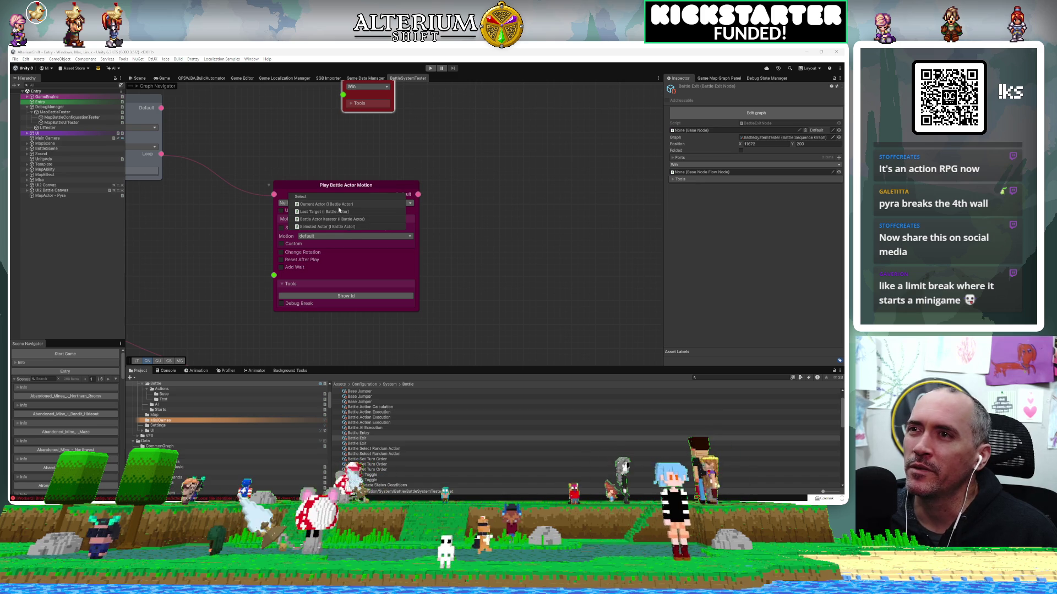
{"action": "left_click", "coordinate": [338, 205]}
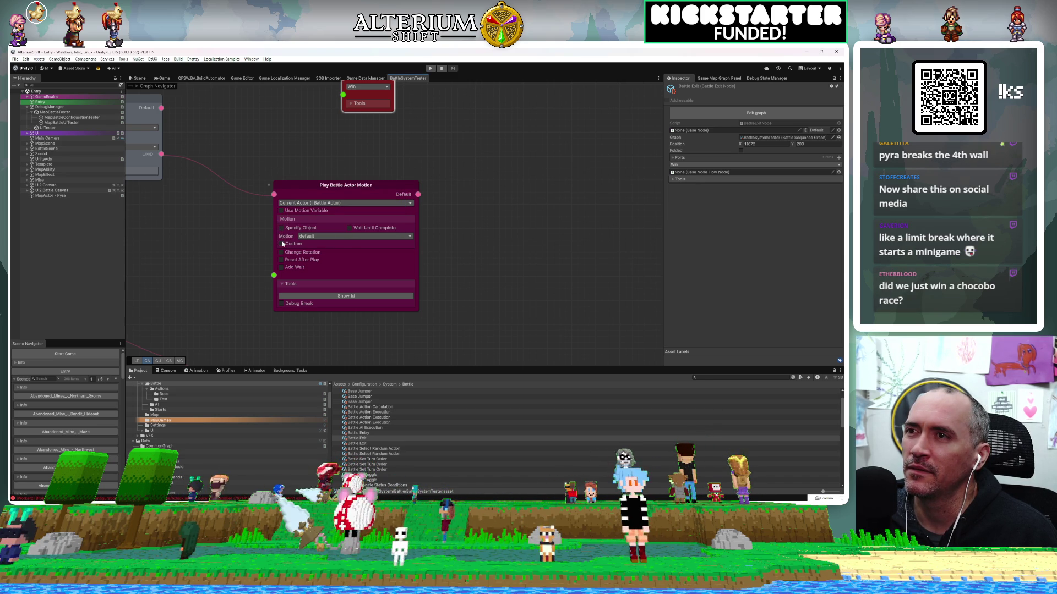
Step: Switch the motion to a custom name and enter 'victory'
{"action": "left_click", "coordinate": [282, 244]}
{"action": "left_click", "coordinate": [311, 243]}
{"action": "type", "text": "victory"}
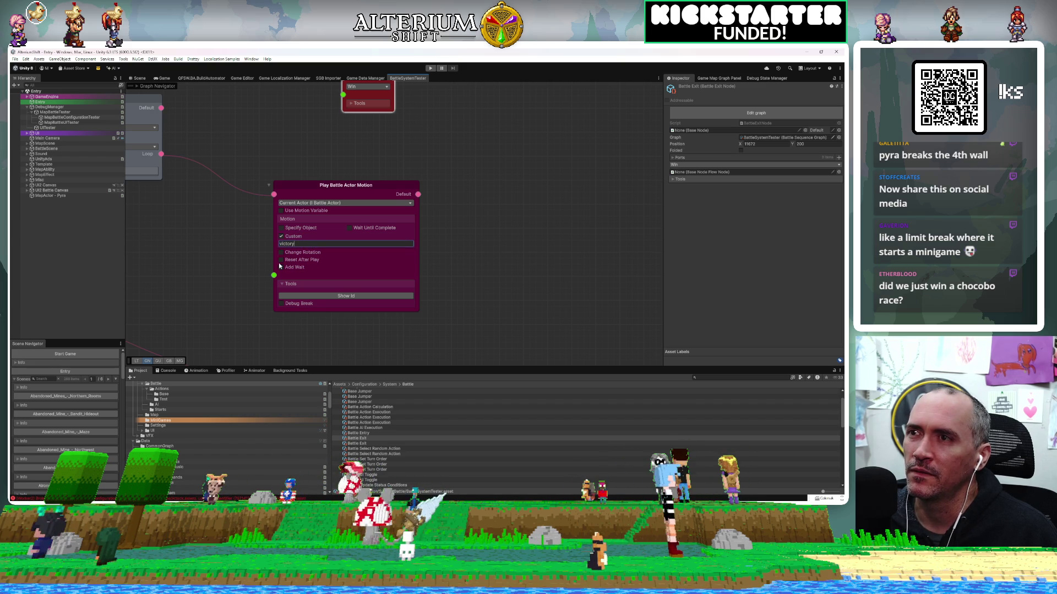
{"action": "left_click", "coordinate": [466, 252]}
{"action": "mouse_move", "coordinate": [465, 252]}
{"action": "left_mouse_down"}
{"action": "mouse_move", "coordinate": [438, 245]}
{"action": "mouse_move", "coordinate": [471, 299]}
{"action": "mouse_move", "coordinate": [391, 285]}
{"action": "mouse_move", "coordinate": [429, 296]}
{"action": "mouse_move", "coordinate": [385, 248]}
{"action": "left_mouse_up"}
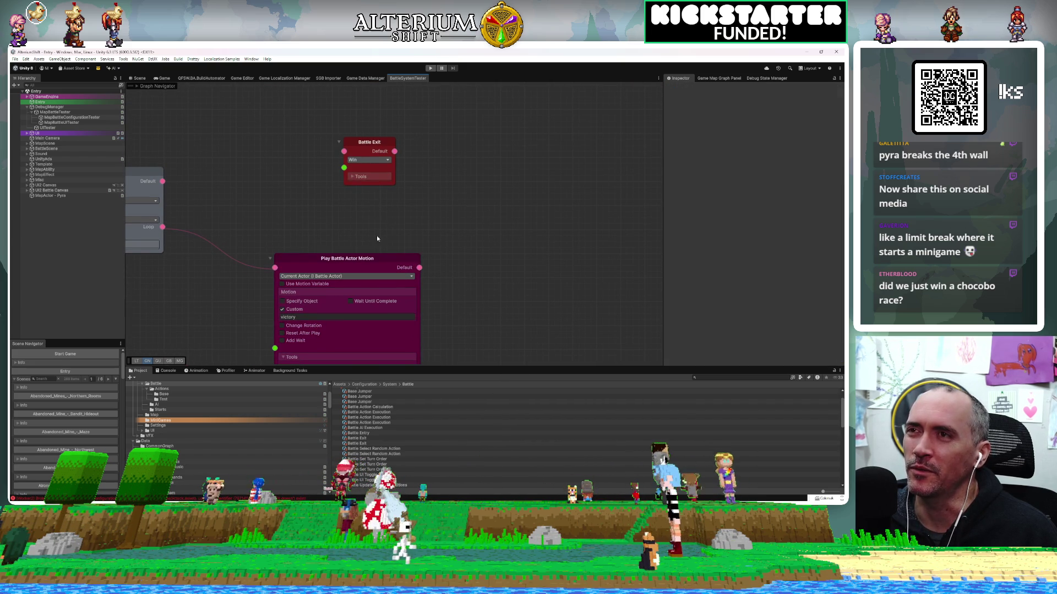
{"action": "key", "text": "space"}
Step: Insert a Wait For node (Time 1) between the loop's finished output and Battle Exit
{"action": "type", "text": "wai"}
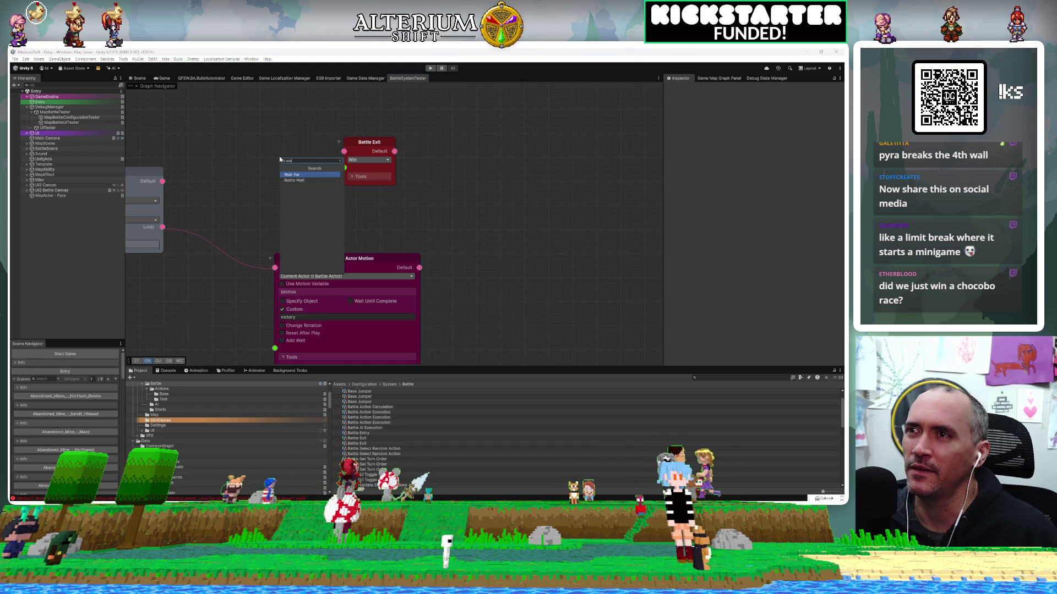
{"action": "key", "text": "Return"}
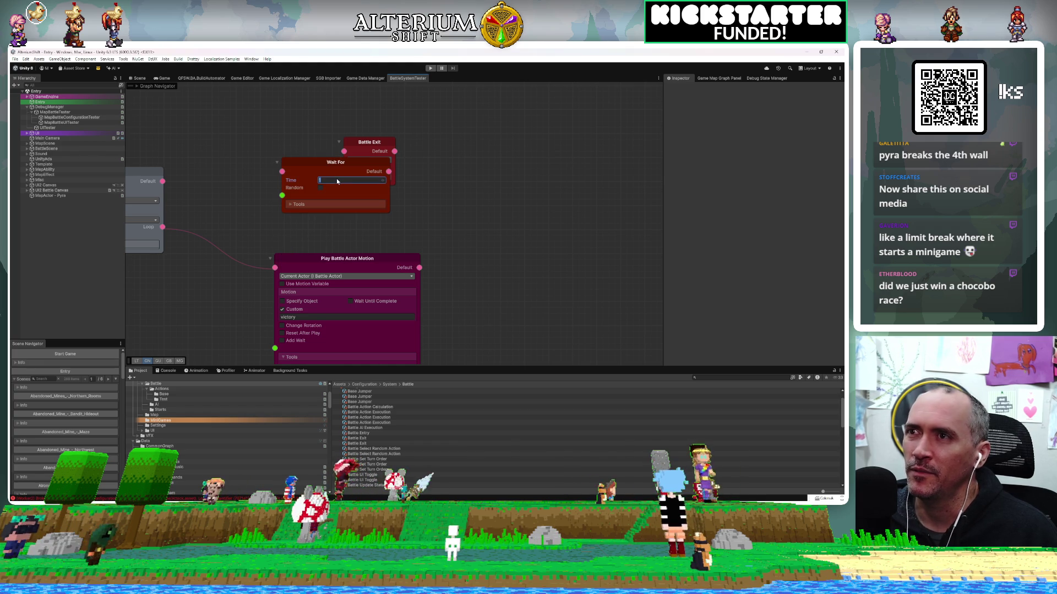
{"action": "mouse_move", "coordinate": [162, 181]}
{"action": "left_mouse_down"}
{"action": "mouse_move", "coordinate": [285, 173]}
{"action": "mouse_move", "coordinate": [239, 140]}
{"action": "left_mouse_up"}
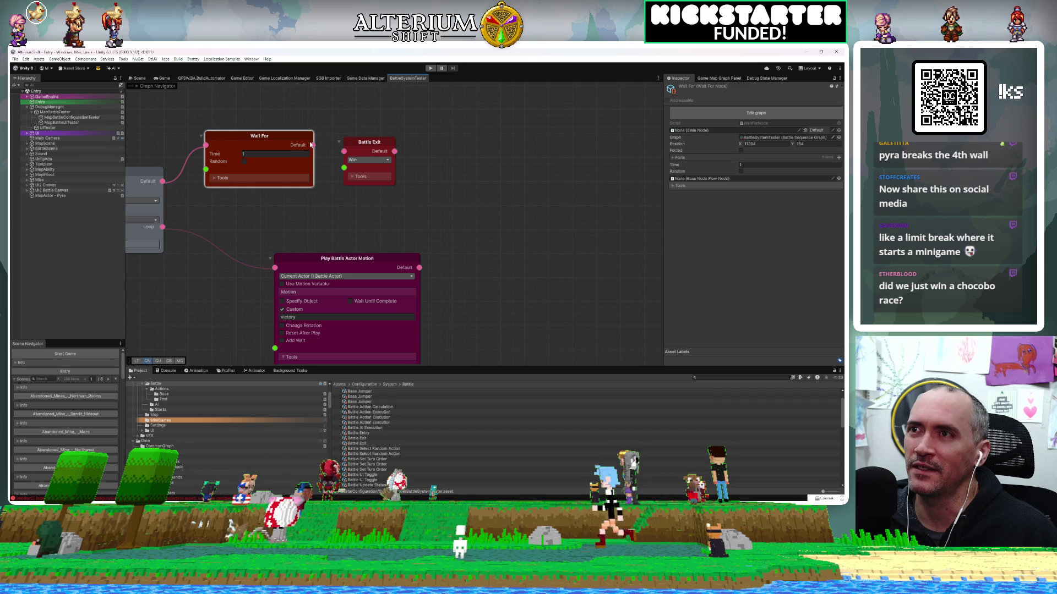
{"action": "mouse_move", "coordinate": [312, 146]}
{"action": "left_mouse_down"}
{"action": "mouse_move", "coordinate": [342, 154]}
{"action": "mouse_move", "coordinate": [500, 141]}
{"action": "left_mouse_up"}
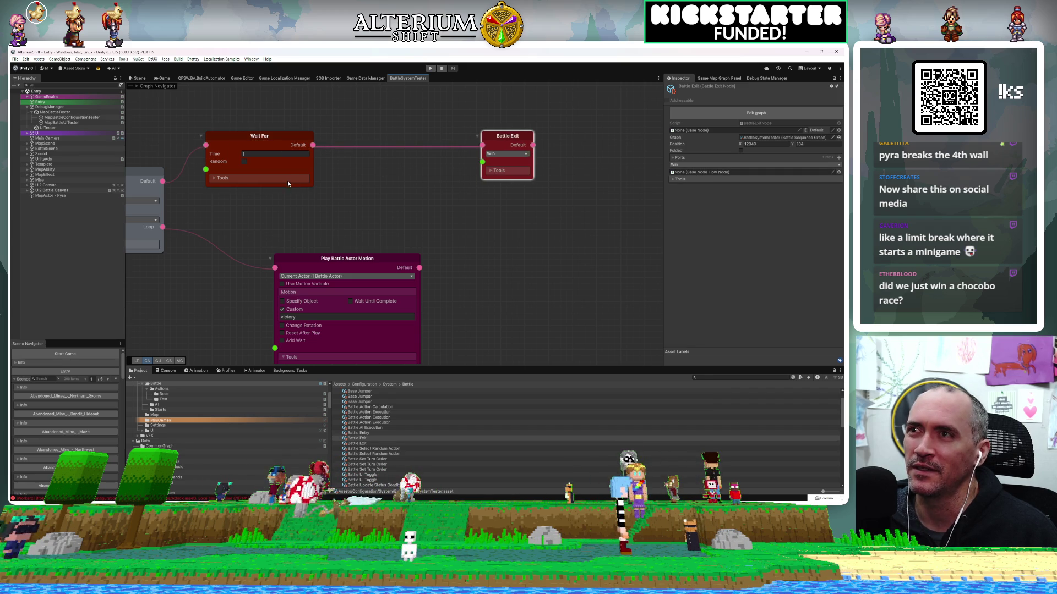
{"action": "left_click_drag", "start_coordinate": [288, 139], "coordinate": [402, 139]}
{"action": "key", "text": "space"}
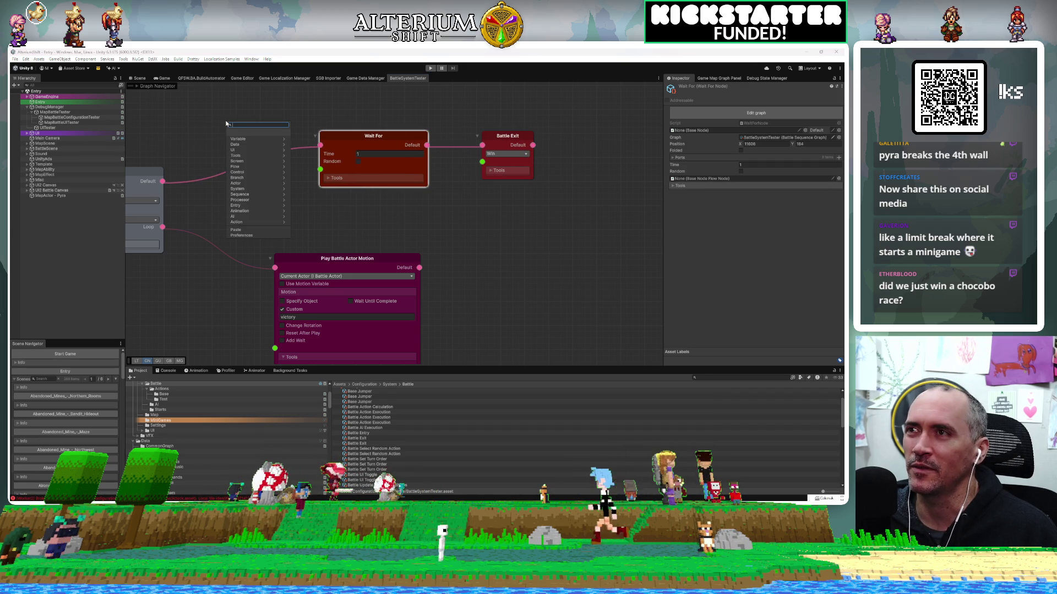
Step: Add a Move Battle Camera node wired between the loop's finished output and Wait For
{"action": "type", "text": "moveb"}
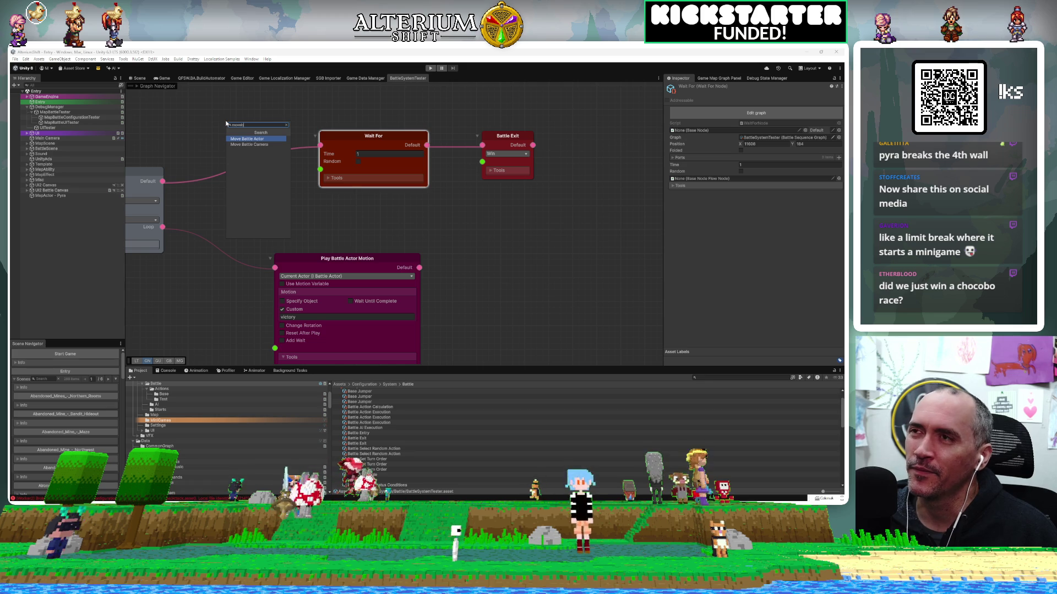
{"action": "left_click", "coordinate": [248, 144]}
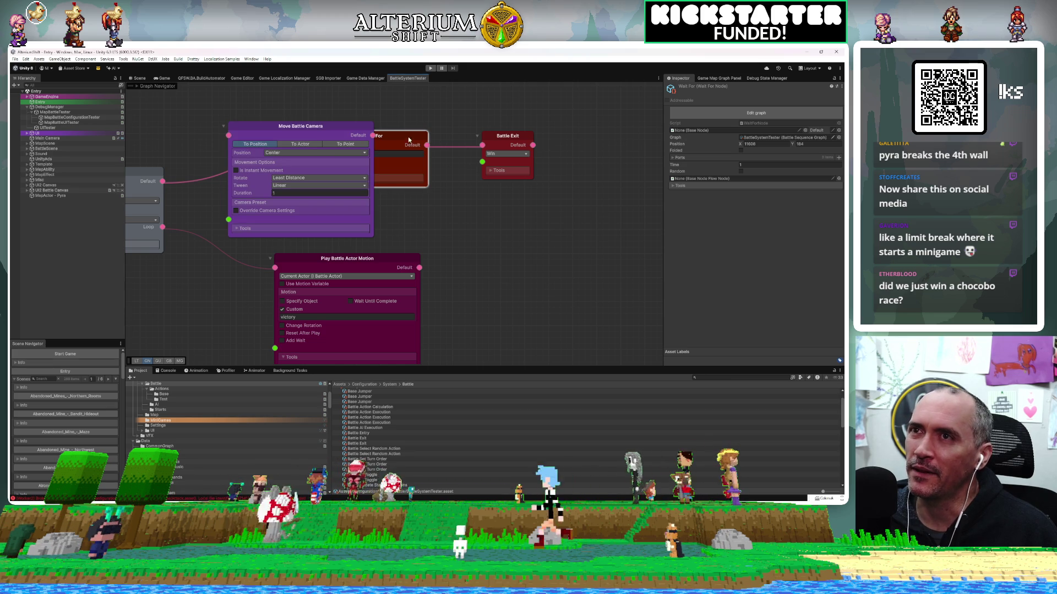
{"action": "left_click_drag", "start_coordinate": [494, 142], "coordinate": [499, 142]}
{"action": "left_click_drag", "start_coordinate": [435, 136], "coordinate": [574, 137]}
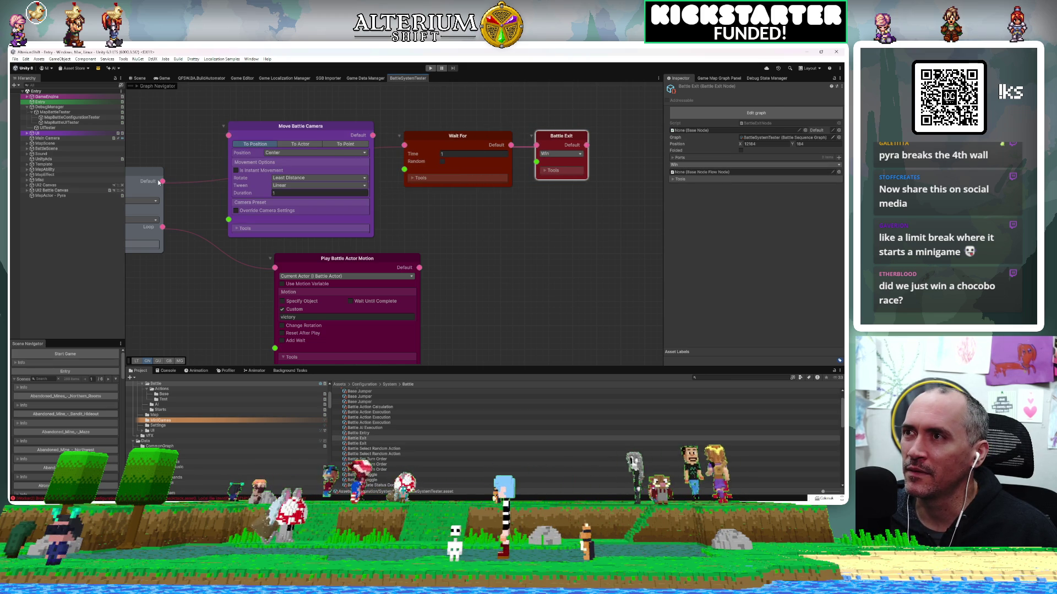
{"action": "left_click_drag", "start_coordinate": [164, 182], "coordinate": [229, 135]}
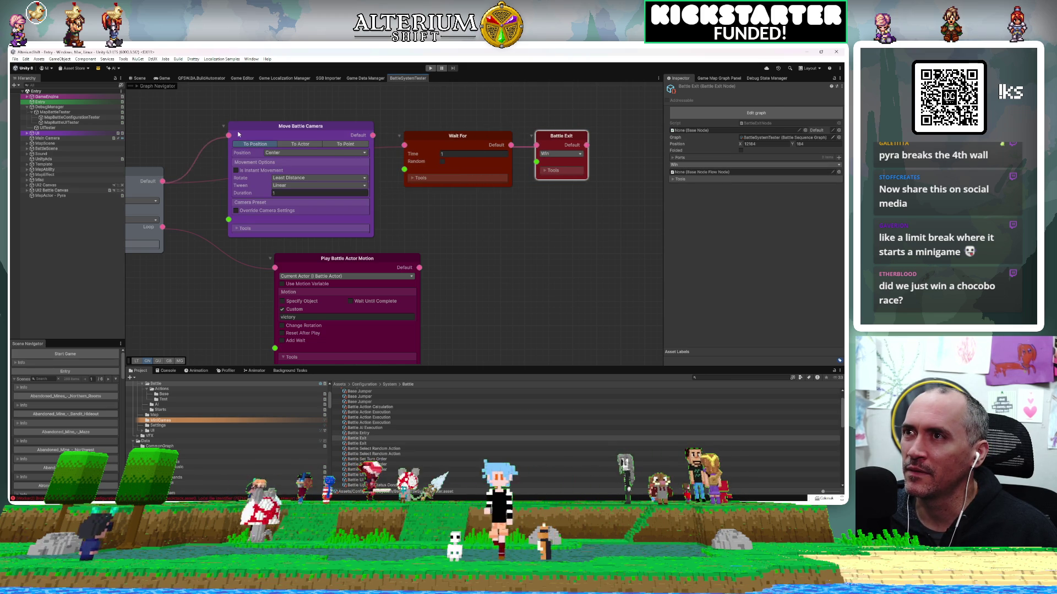
{"action": "left_click_drag", "start_coordinate": [372, 136], "coordinate": [402, 144]}
Step: Make the battle camera move To Actor, deselect Battle Exit, and show the Game view
{"action": "left_click", "coordinate": [300, 143]}
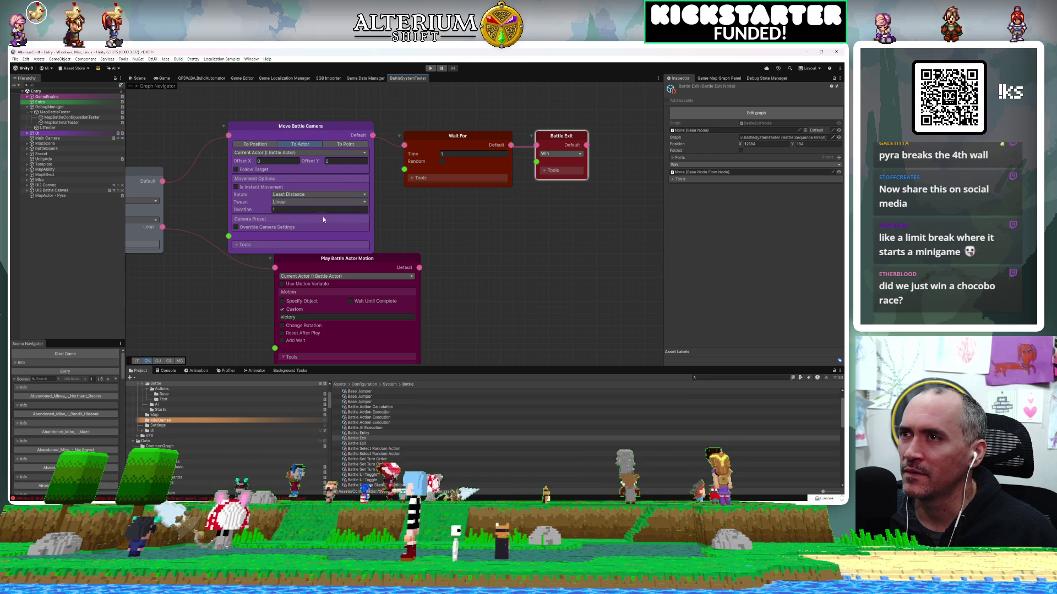
{"action": "scroll", "coordinate": [436, 208], "scroll_direction": "up", "scroll_amount": 1}
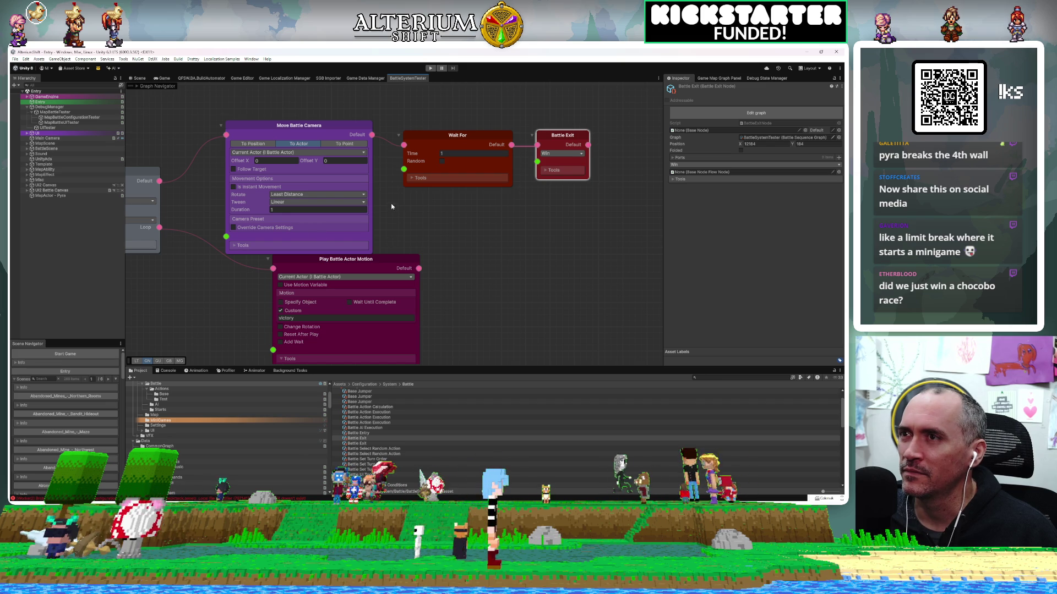
{"action": "left_click", "coordinate": [563, 268]}
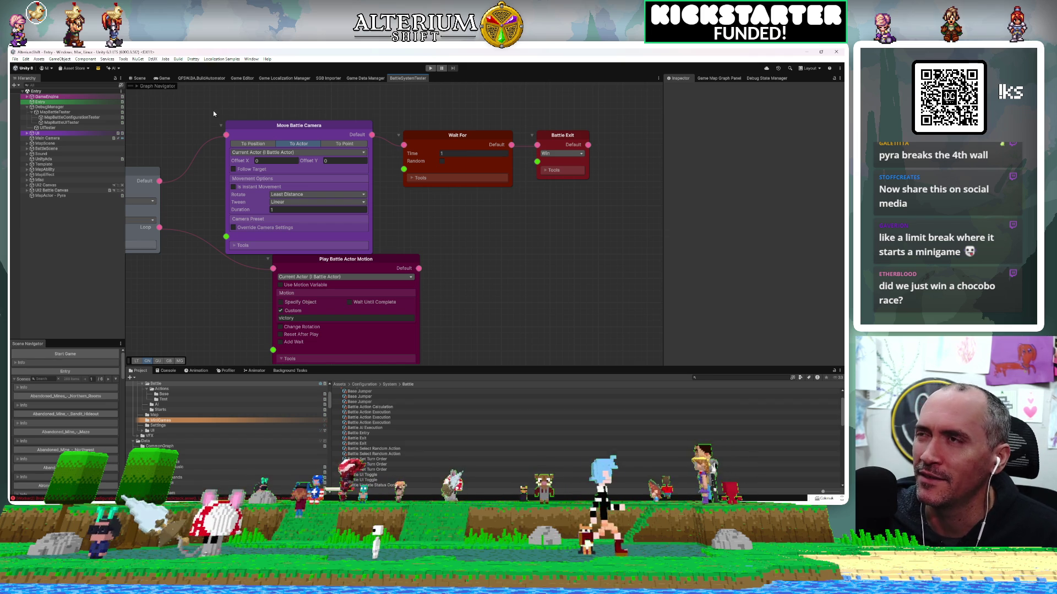
{"action": "left_click", "coordinate": [164, 78]}
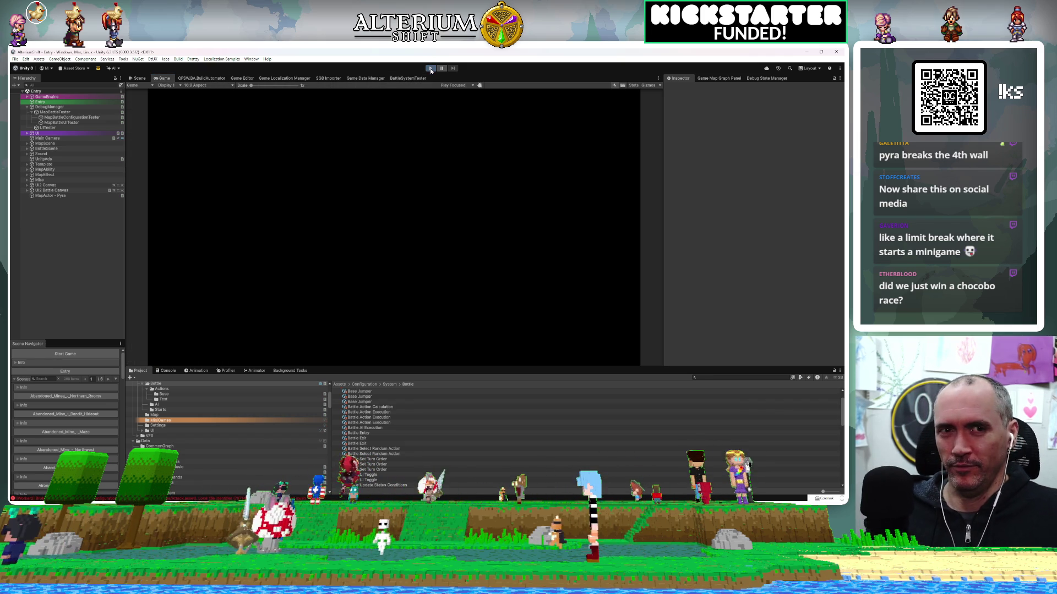
Step: Enter Play mode and confirm past the title screen to load the field map
{"action": "left_click", "coordinate": [431, 68]}
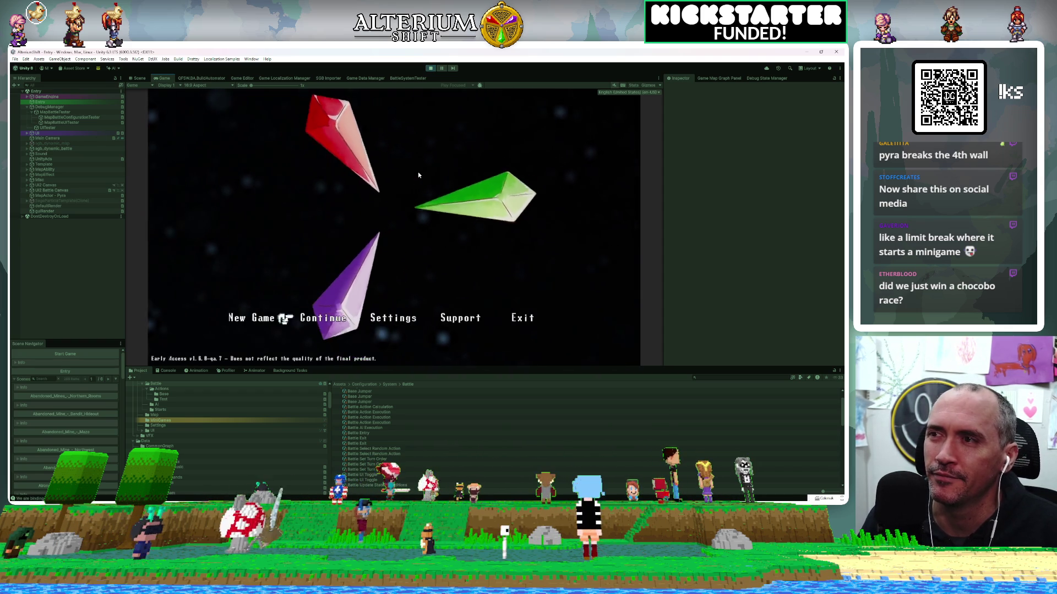
{"action": "key", "text": "Return"}
{"action": "key", "text": "Return"}
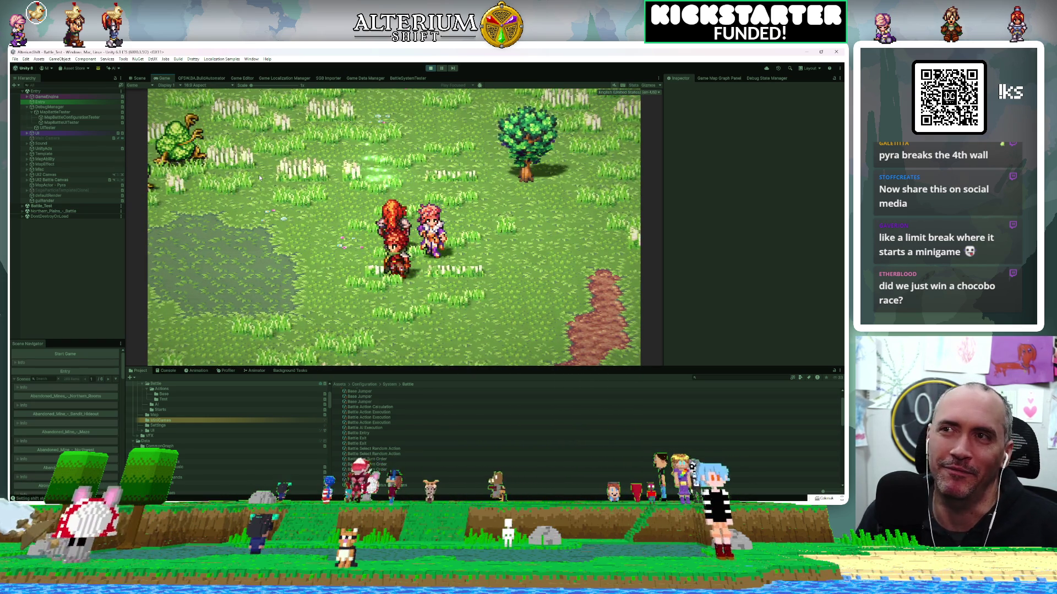
Step: Run MapBattleTester's full battle test sequence, then view the Attack command in the Game Editor
{"action": "left_click", "coordinate": [65, 112]}
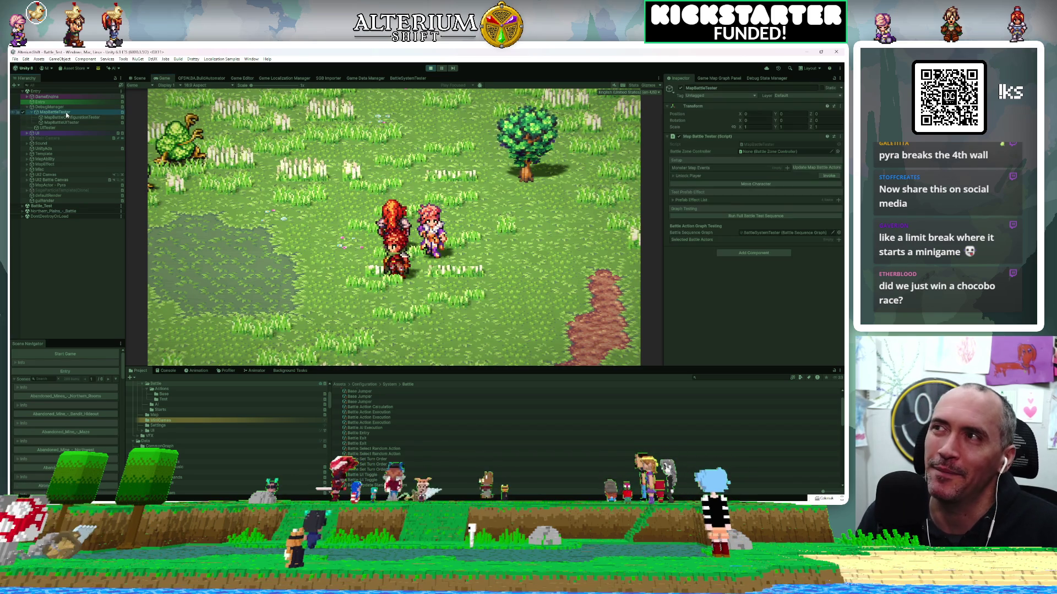
{"action": "left_click", "coordinate": [725, 216]}
{"action": "left_click", "coordinate": [725, 216]}
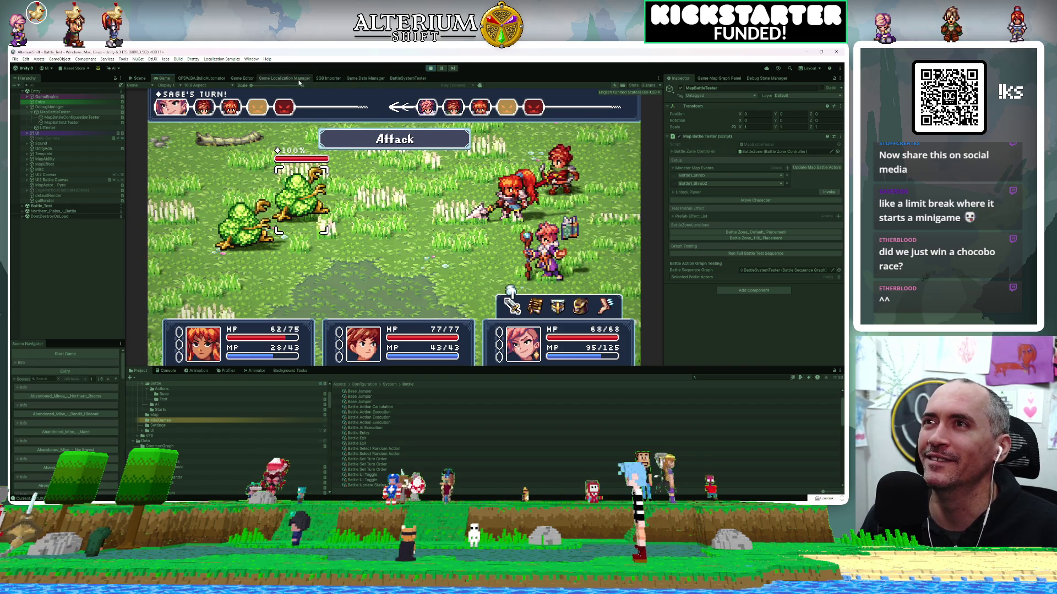
{"action": "left_click", "coordinate": [242, 78]}
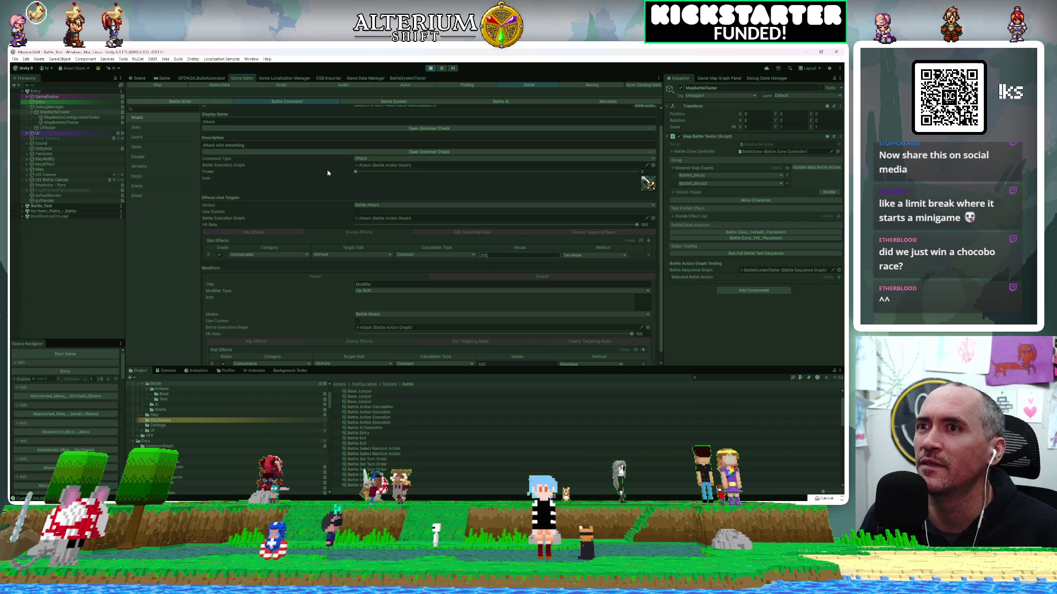
Step: Return to the Game view showing the shrub battle at Sage's Attack turn
{"action": "left_click", "coordinate": [161, 77]}
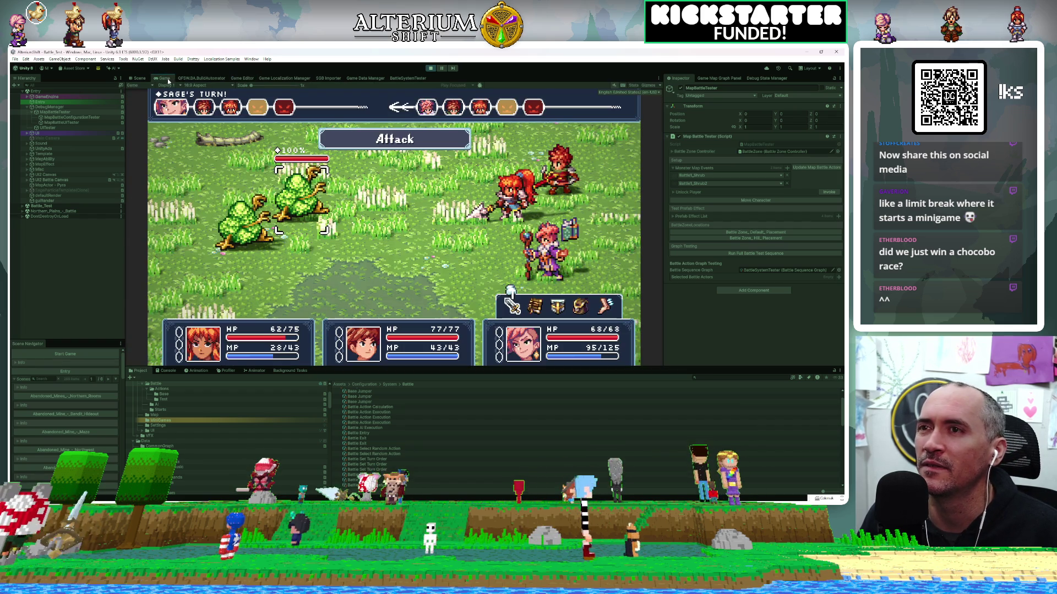
Step: Confirm Sage's attack, then have Pyra attack the front shrub
{"action": "key", "text": "Return"}
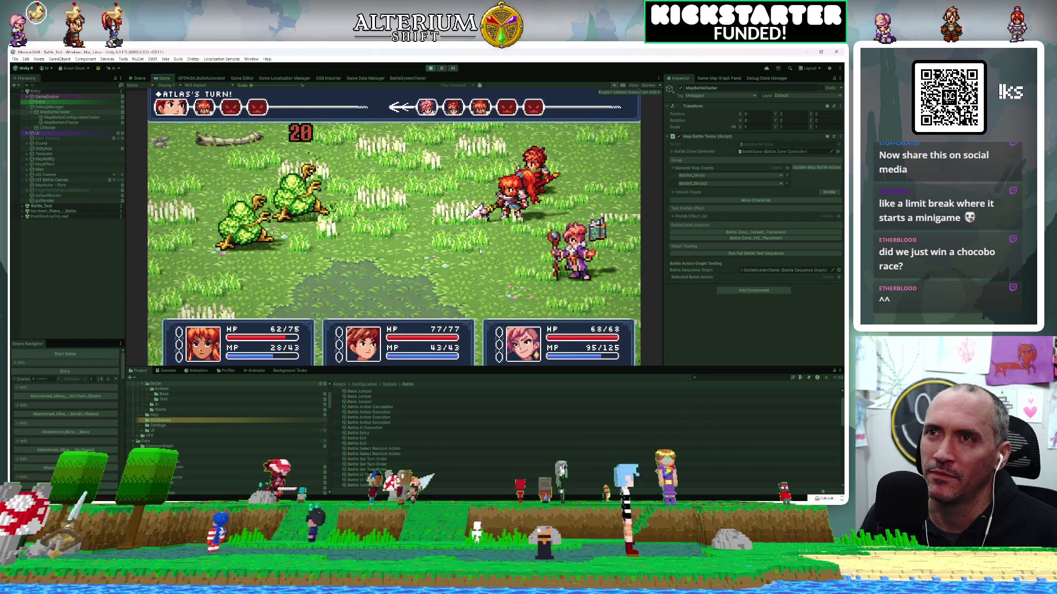
{"action": "left_click", "coordinate": [404, 78]}
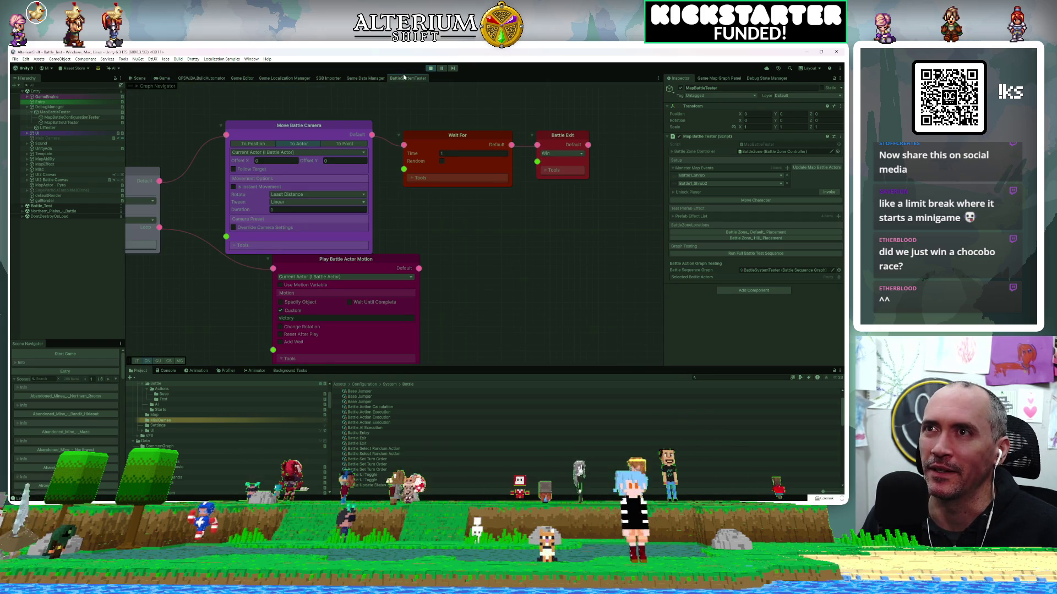
{"action": "left_click", "coordinate": [163, 77]}
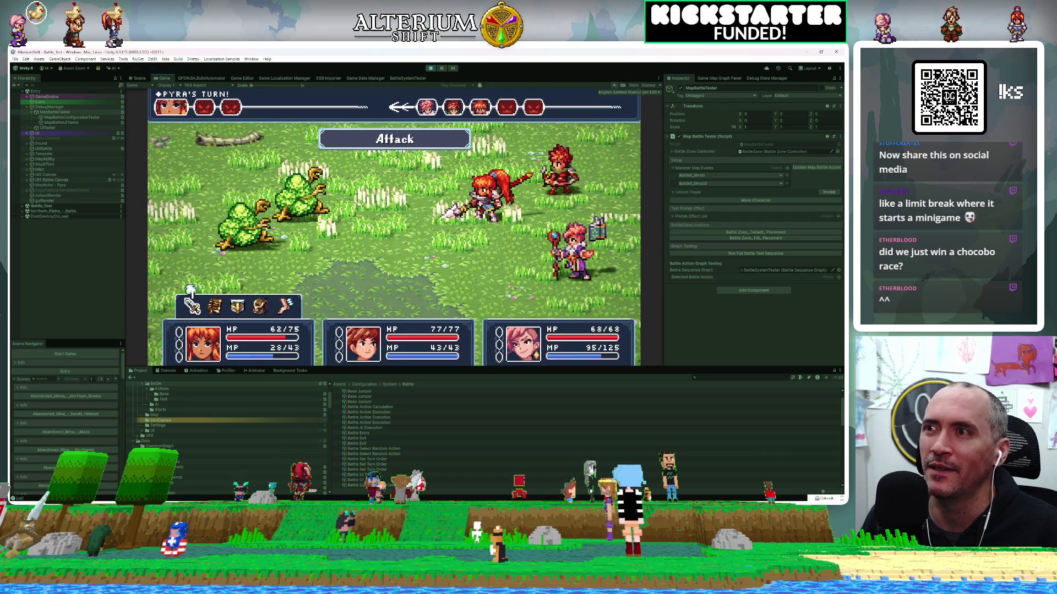
{"action": "key", "text": "Return"}
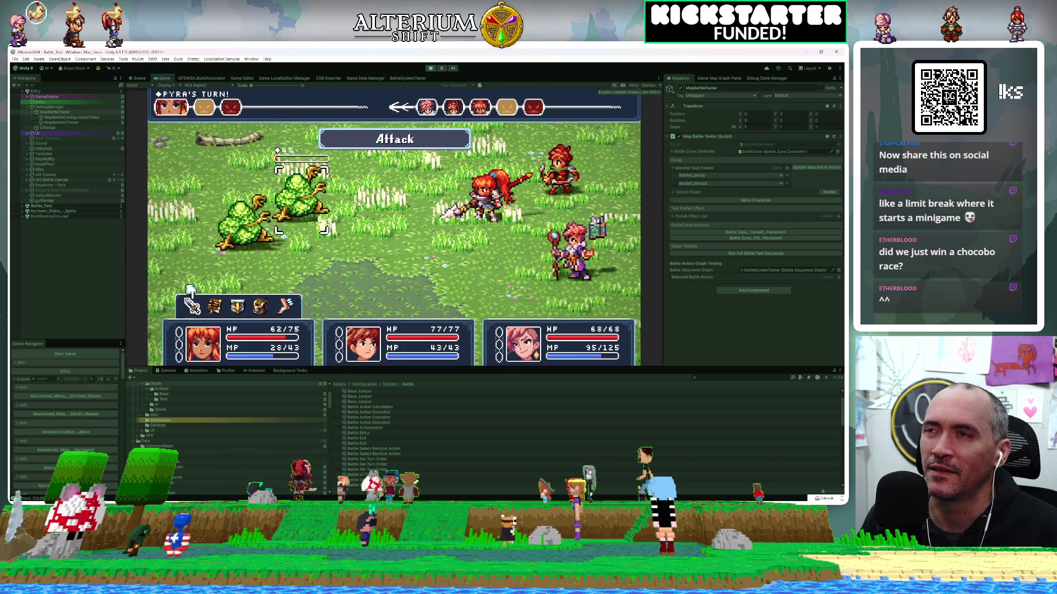
{"action": "key", "text": "Return"}
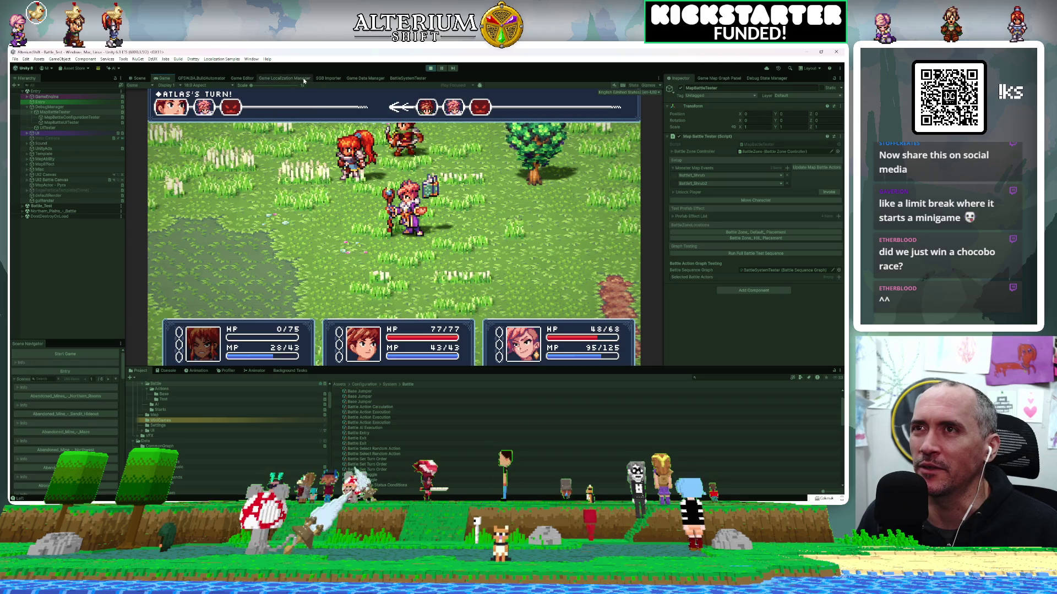
Step: In the battle graph, pan to the For Each node and move Move Battle Camera higher
{"action": "left_click", "coordinate": [404, 78]}
{"action": "mouse_move", "coordinate": [387, 223]}
{"action": "left_mouse_down"}
{"action": "mouse_move", "coordinate": [512, 200]}
{"action": "mouse_move", "coordinate": [576, 214]}
{"action": "mouse_move", "coordinate": [571, 189]}
{"action": "mouse_move", "coordinate": [553, 181]}
{"action": "mouse_move", "coordinate": [518, 233]}
{"action": "left_mouse_up"}
{"action": "mouse_move", "coordinate": [411, 139]}
{"action": "left_mouse_down"}
{"action": "mouse_move", "coordinate": [414, 120]}
{"action": "mouse_move", "coordinate": [424, 121]}
{"action": "mouse_move", "coordinate": [514, 192]}
{"action": "mouse_move", "coordinate": [479, 142]}
{"action": "mouse_move", "coordinate": [404, 145]}
{"action": "mouse_move", "coordinate": [514, 189]}
{"action": "left_mouse_up"}
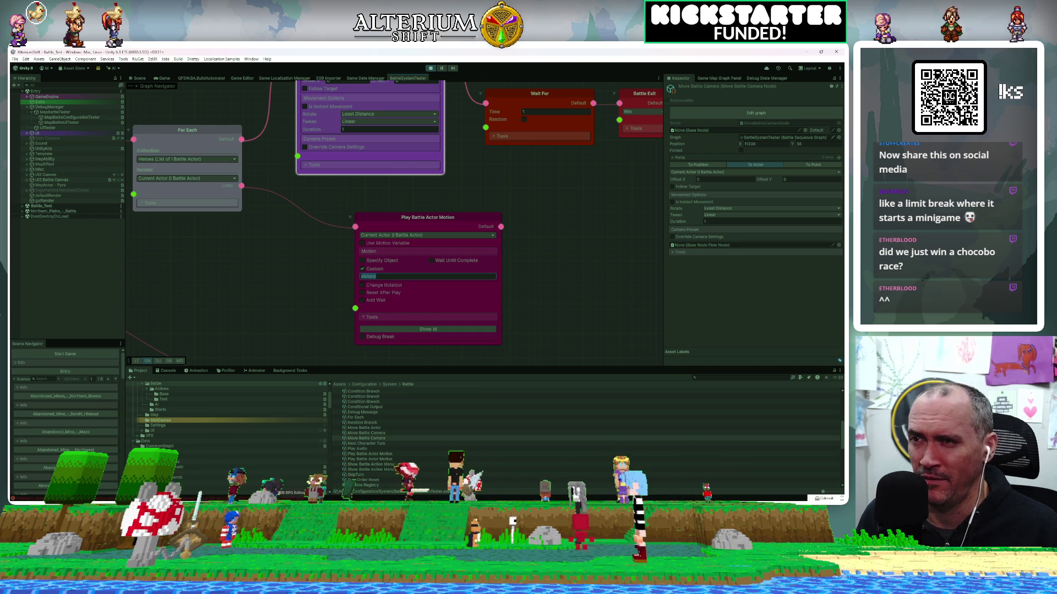
Step: Make the Play Battle Actor Motion node target a specific object, the Pyra character
{"action": "left_click", "coordinate": [363, 260]}
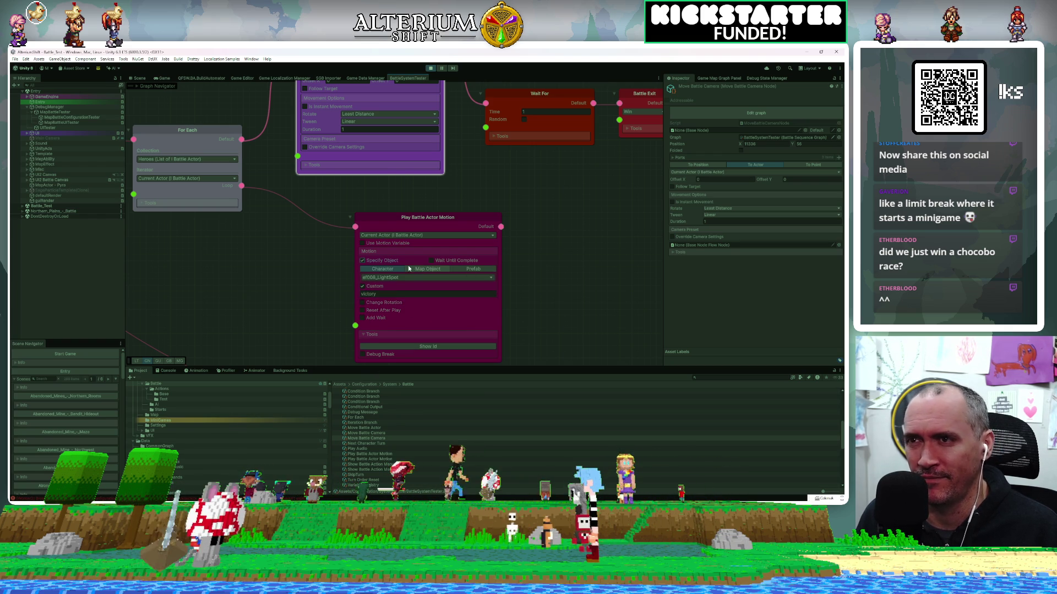
{"action": "left_click", "coordinate": [397, 278]}
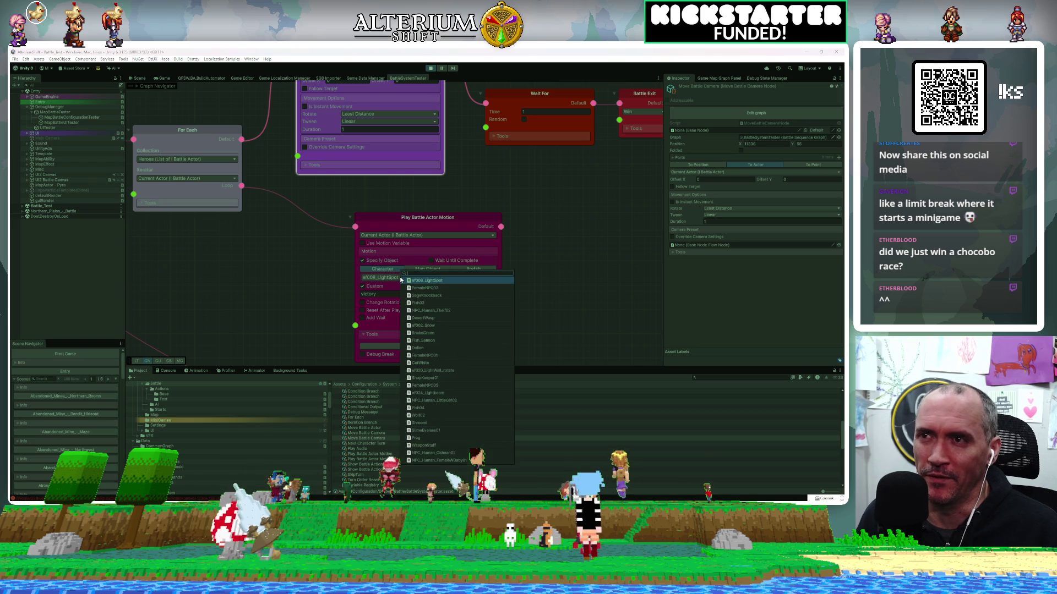
{"action": "type", "text": "spi"}
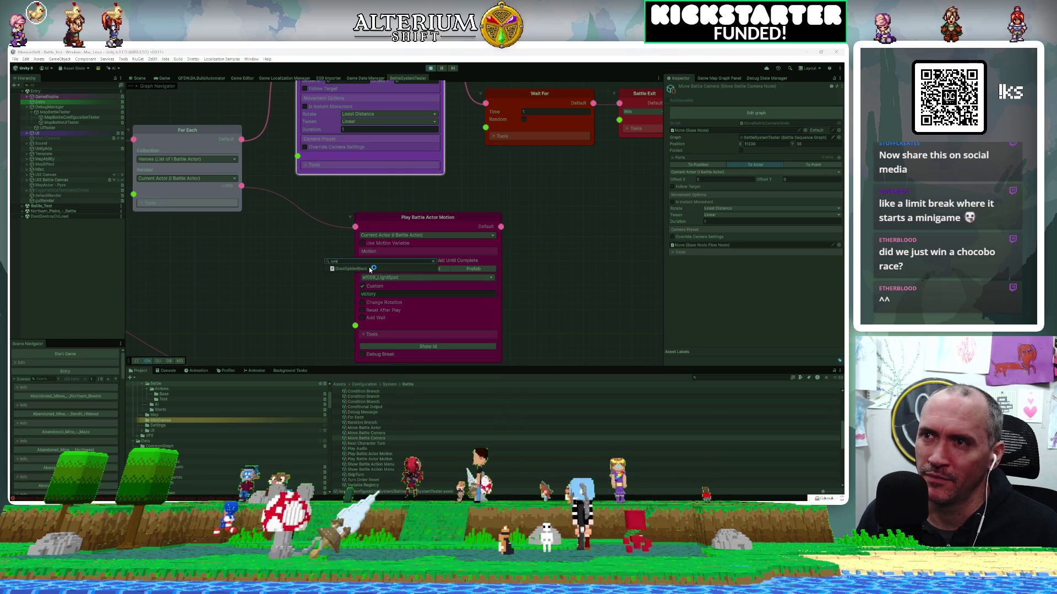
{"action": "key", "text": "BackSpace"}
{"action": "key", "text": "BackSpace"}
{"action": "key", "text": "BackSpace"}
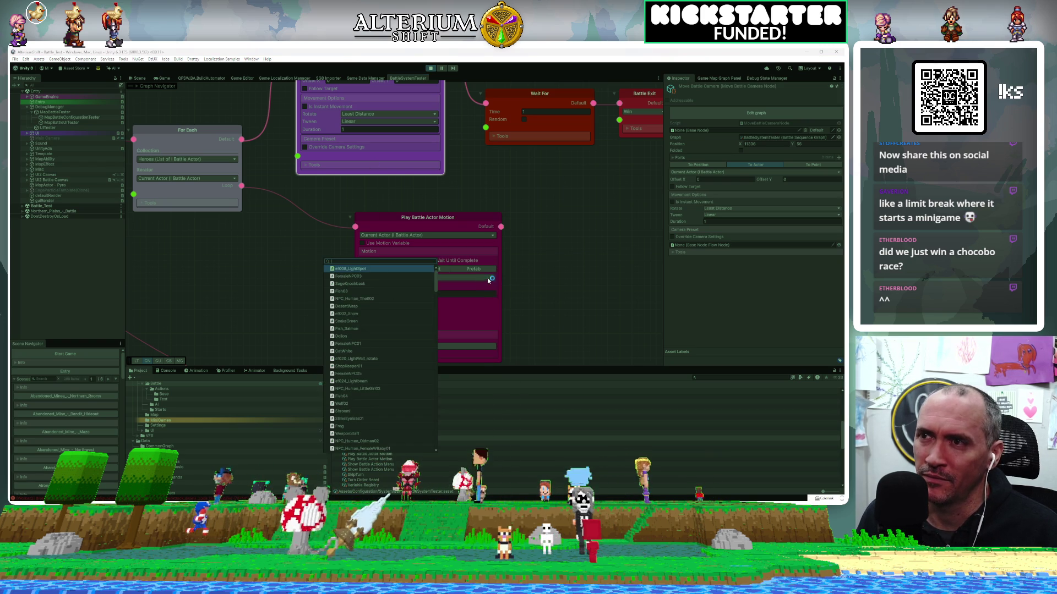
{"action": "type", "text": "pyra"}
{"action": "left_click", "coordinate": [378, 270]}
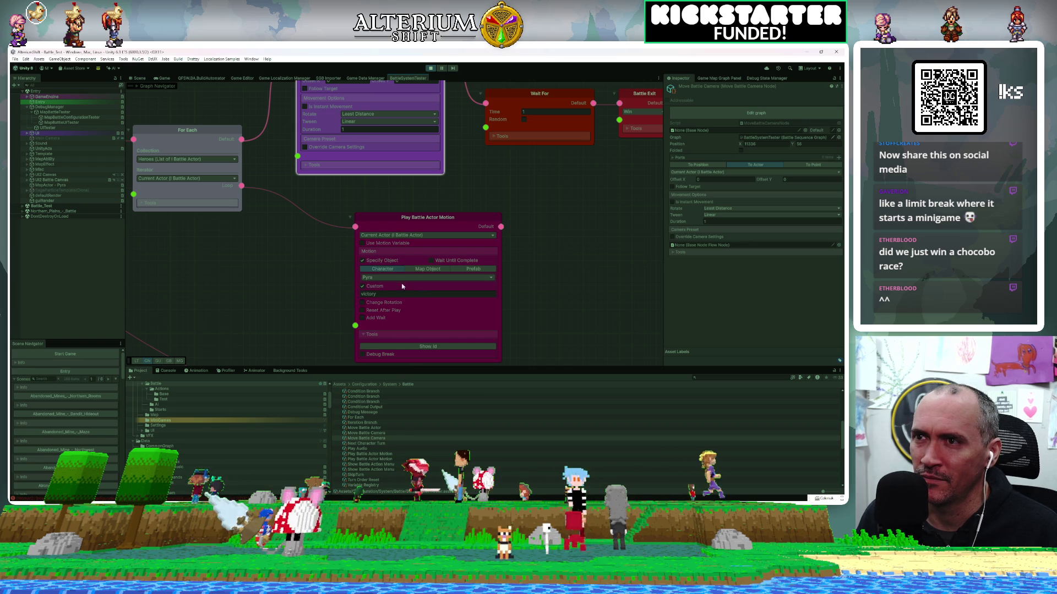
Step: Choose Pyra's win motion and turn the custom motion name back on
{"action": "left_click", "coordinate": [363, 287]}
{"action": "left_click", "coordinate": [403, 297]}
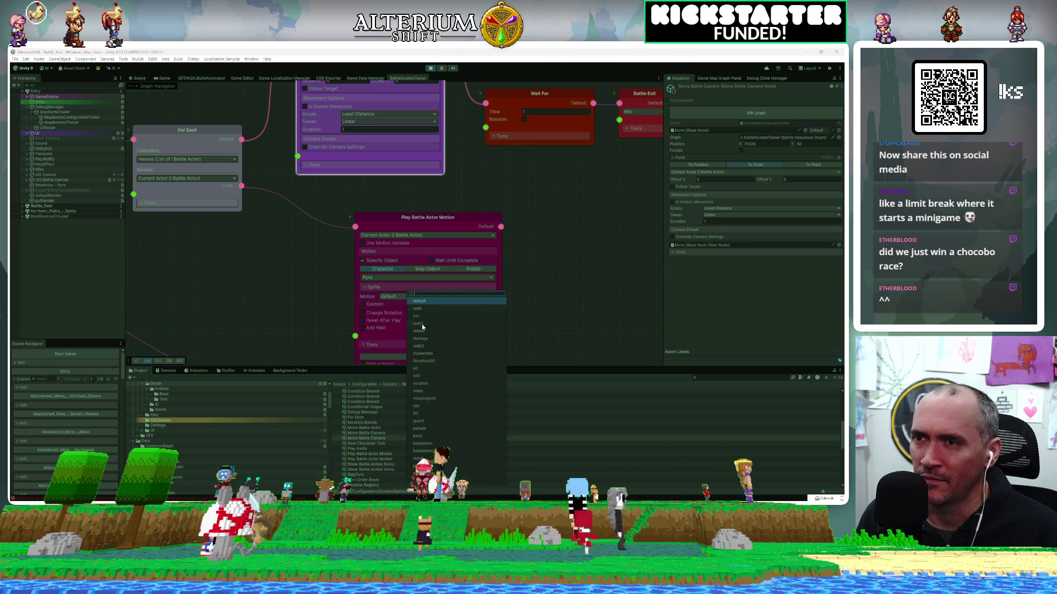
{"action": "type", "text": "v"}
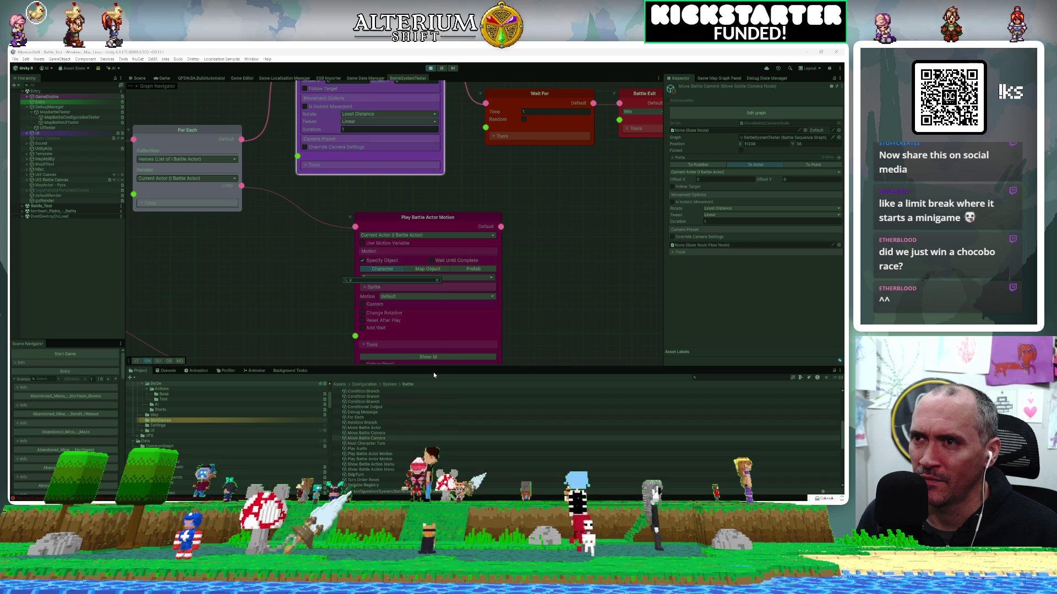
{"action": "type", "text": "i"}
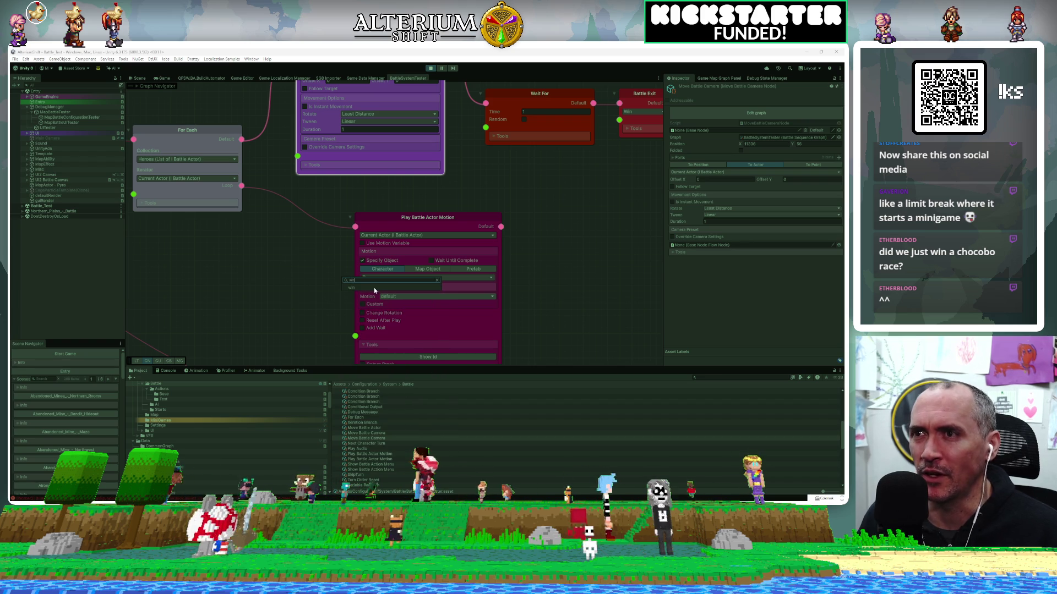
{"action": "left_click", "coordinate": [364, 286]}
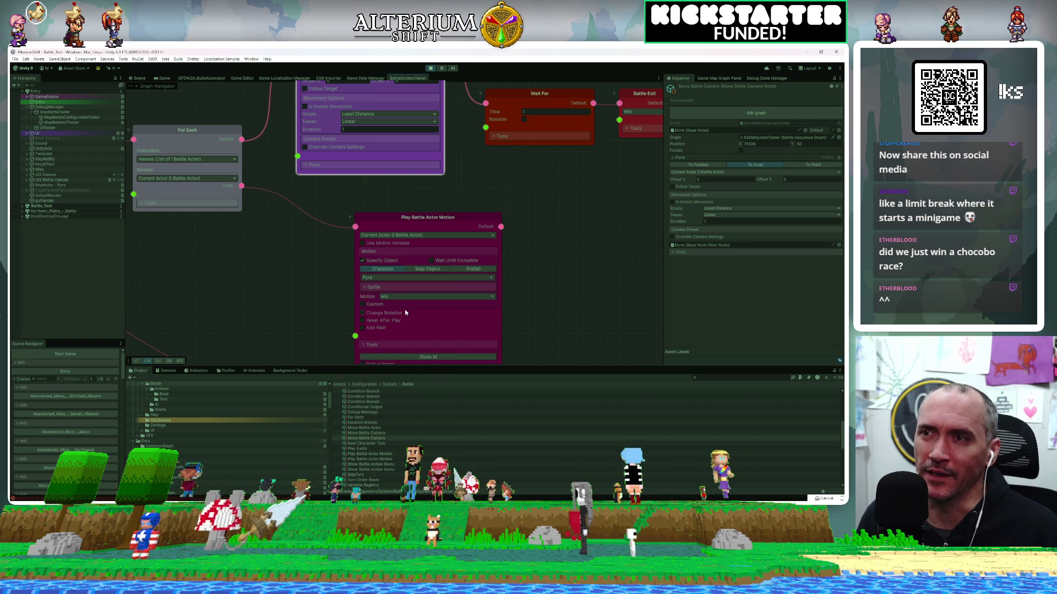
{"action": "left_click", "coordinate": [362, 304]}
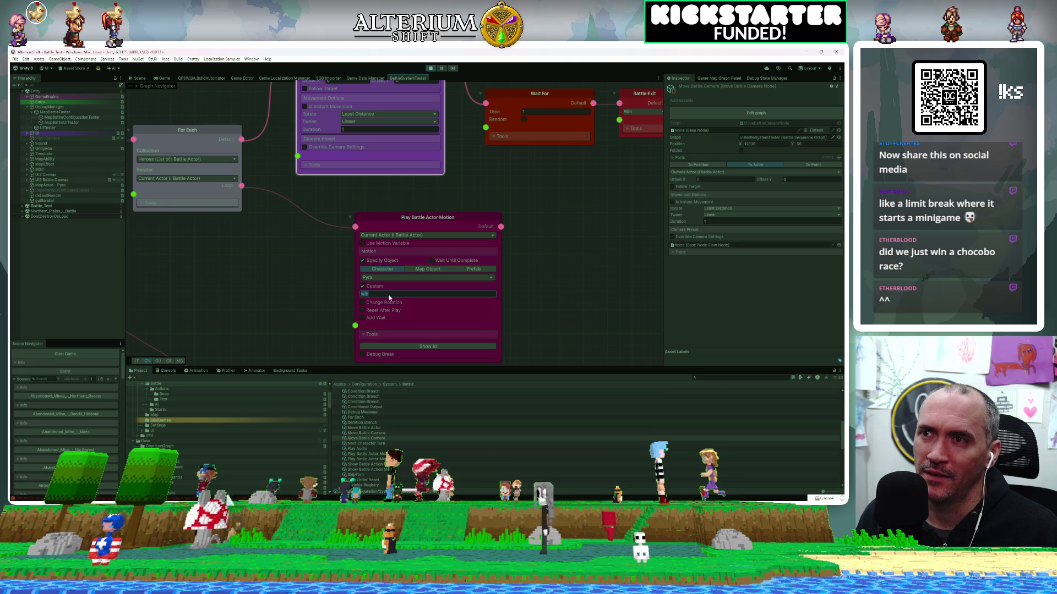
Step: Close the object picker with Pyra kept and stop Play mode
{"action": "left_click", "coordinate": [382, 277]}
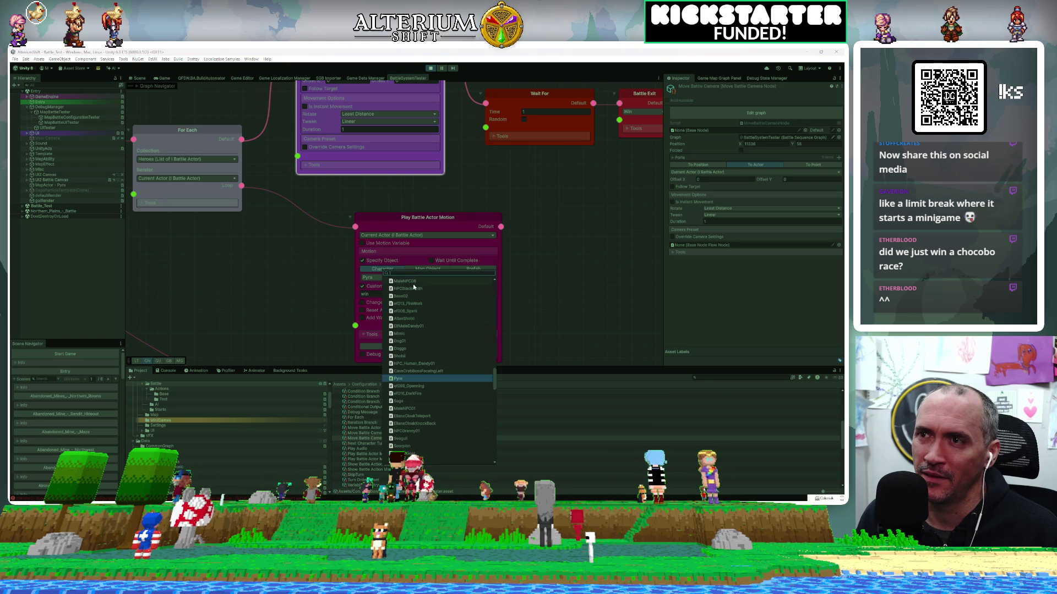
{"action": "left_click", "coordinate": [513, 211]}
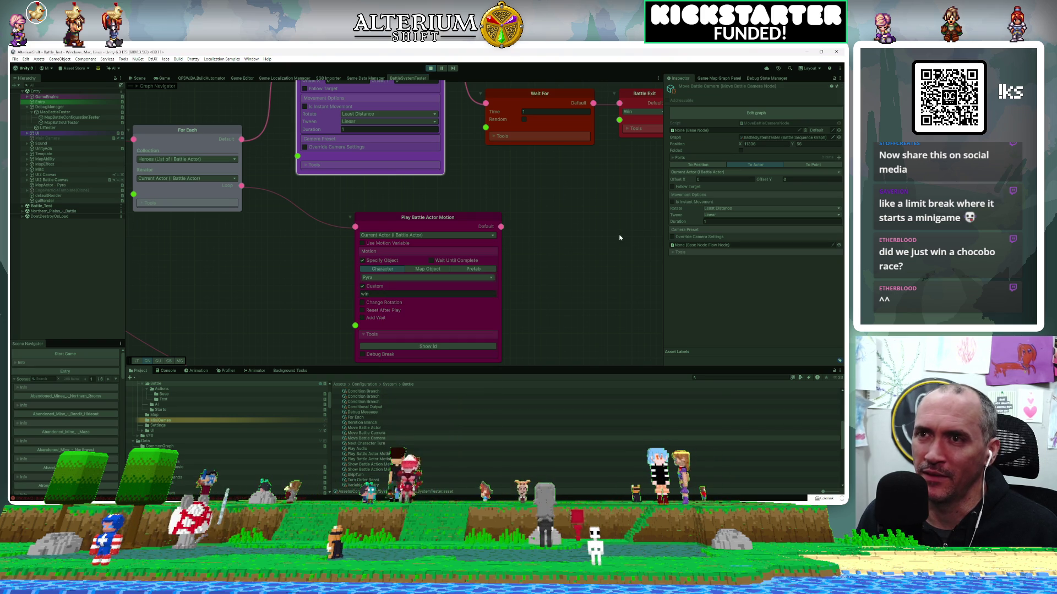
{"action": "left_click", "coordinate": [430, 69]}
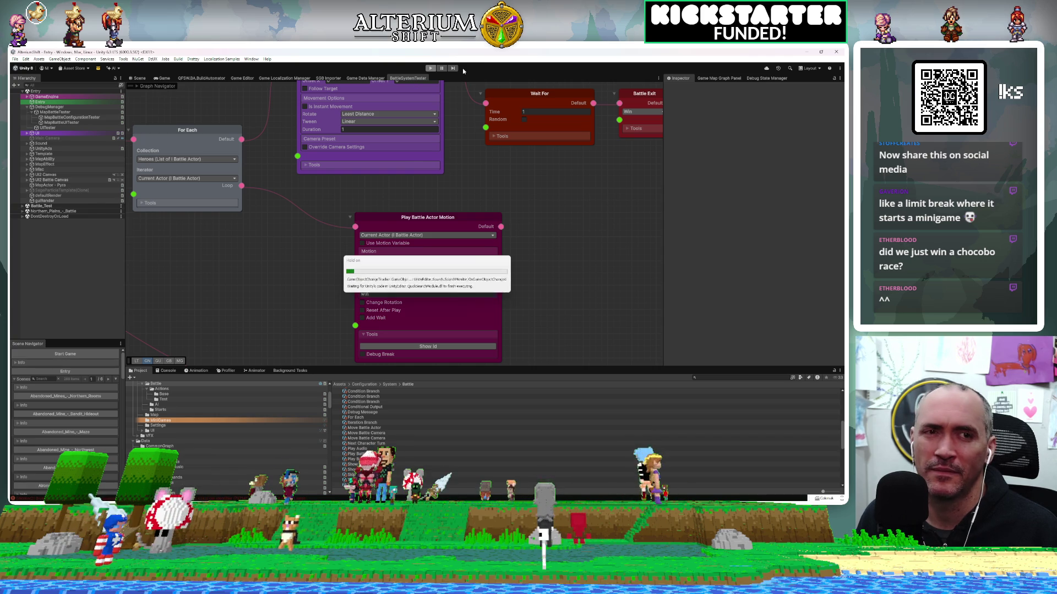
Step: In the BattleSystemTester graph, set Move Battle Camera Offset Y to -3 and pan to Battle Exit
{"action": "left_click", "coordinate": [398, 77]}
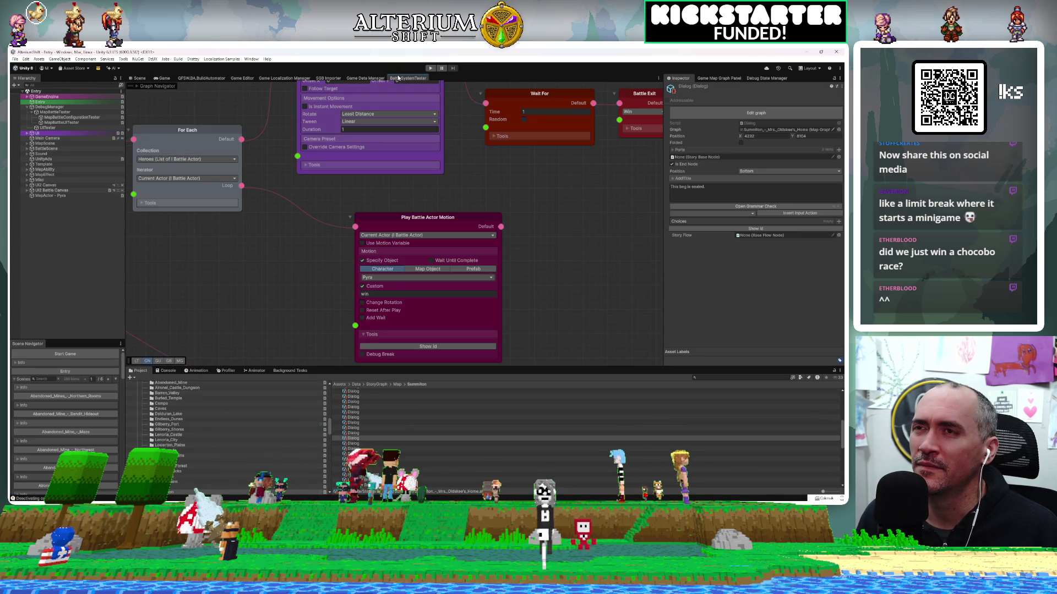
{"action": "left_click_drag", "start_coordinate": [484, 190], "coordinate": [506, 273]}
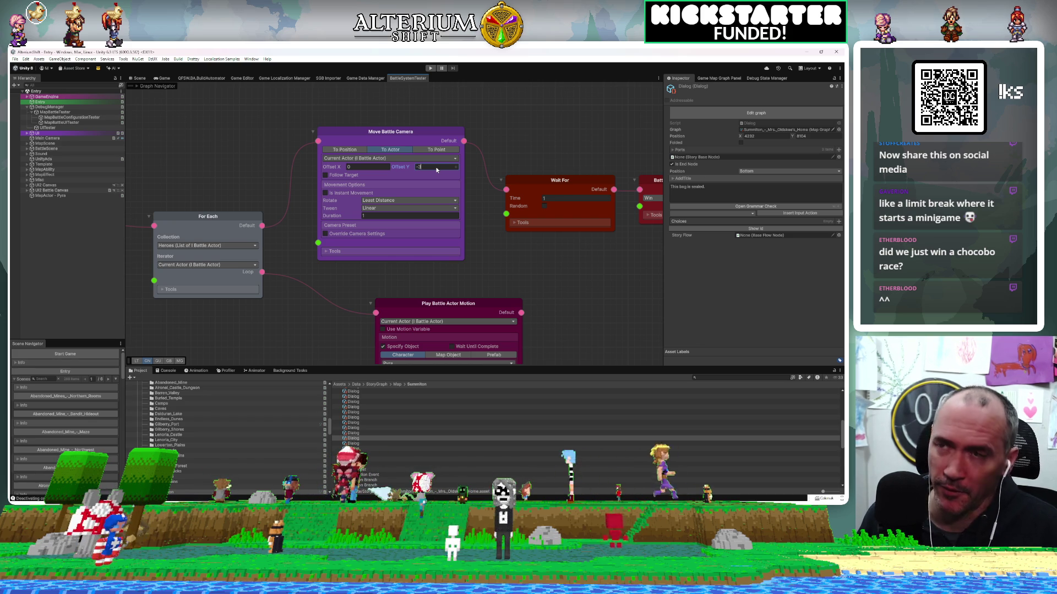
{"action": "left_click", "coordinate": [536, 270]}
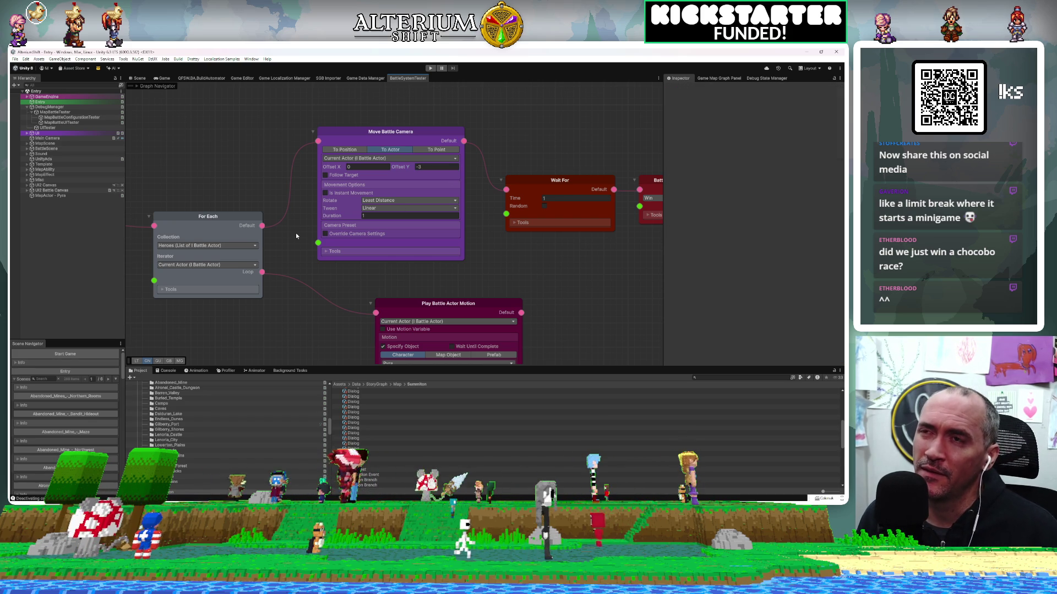
{"action": "mouse_move", "coordinate": [521, 267]}
{"action": "left_mouse_down"}
{"action": "mouse_move", "coordinate": [319, 259]}
{"action": "mouse_move", "coordinate": [489, 274]}
{"action": "left_mouse_up"}
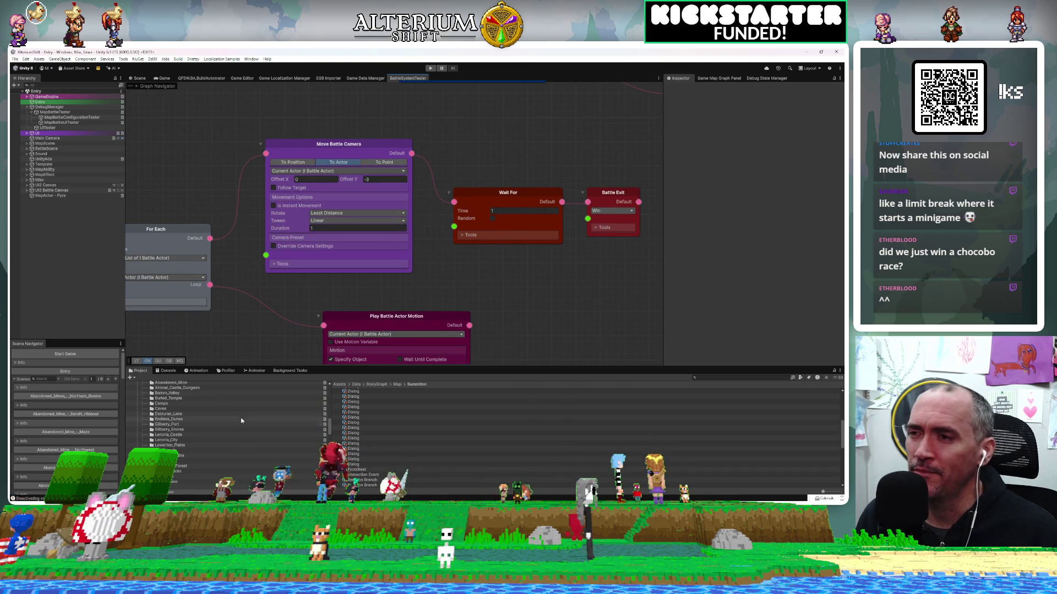
{"action": "mouse_move", "coordinate": [618, 195]}
{"action": "left_mouse_down"}
{"action": "mouse_move", "coordinate": [480, 192]}
{"action": "mouse_move", "coordinate": [499, 192]}
{"action": "left_mouse_up"}
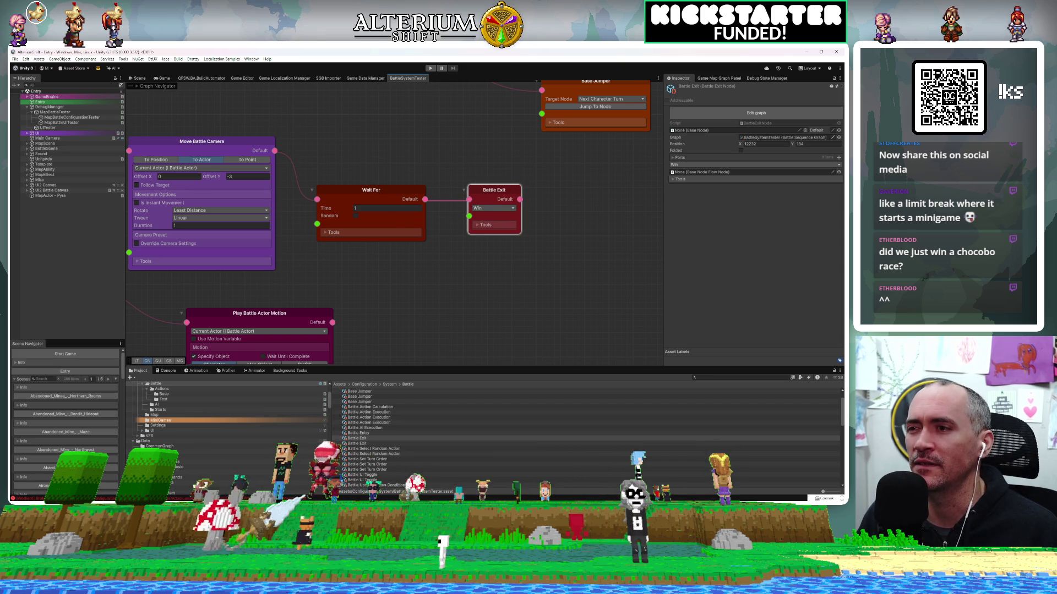
{"action": "key", "text": "alt+Tab"}
Step: Open BattleSystemManager.cs by searching project files for 'battlesystem'
{"action": "key", "text": "ctrl+shift+n"}
{"action": "type", "text": "battlesystemma"}
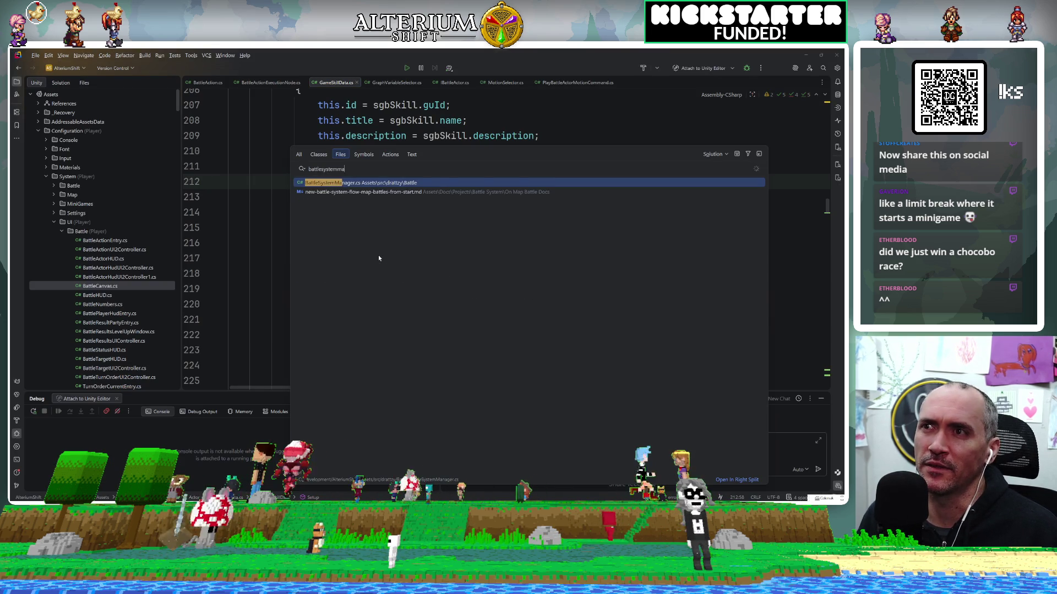
{"action": "key", "text": "Return"}
Step: Find 'locked', comment out the playerLocked reset line in EndBattle, and save
{"action": "key", "text": "ctrl+f"}
{"action": "type", "text": "locked"}
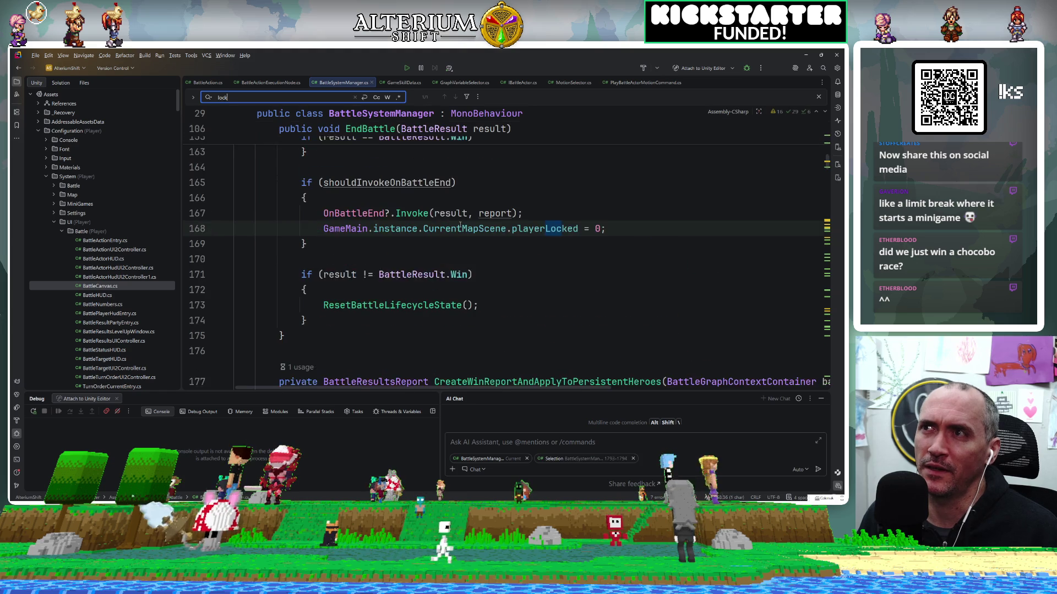
{"action": "left_click", "coordinate": [530, 235]}
{"action": "key", "text": "ctrl+slash"}
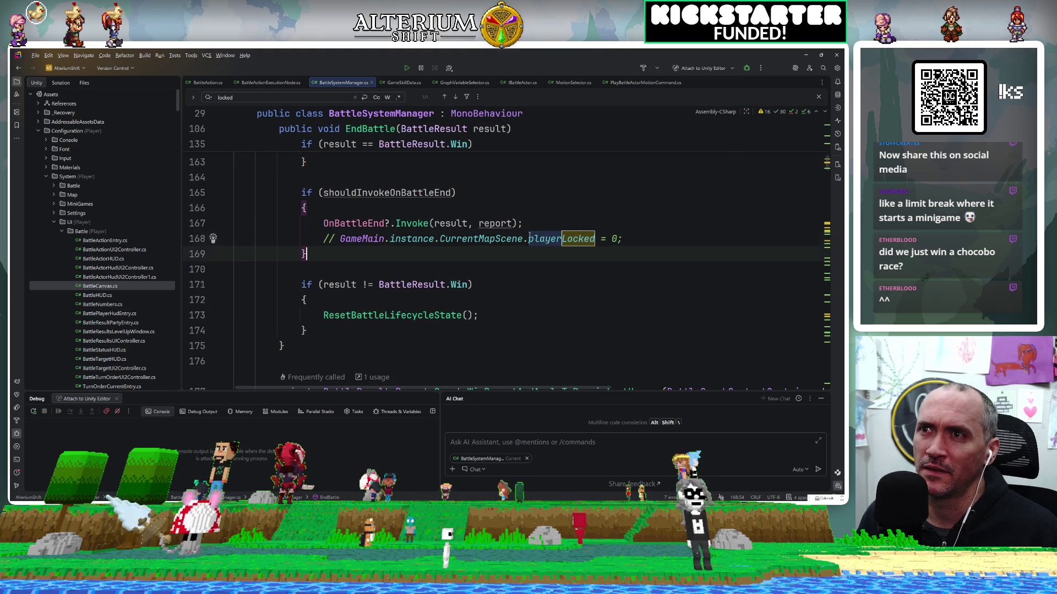
{"action": "left_click", "coordinate": [705, 192]}
{"action": "key", "text": "ctrl+alt+l"}
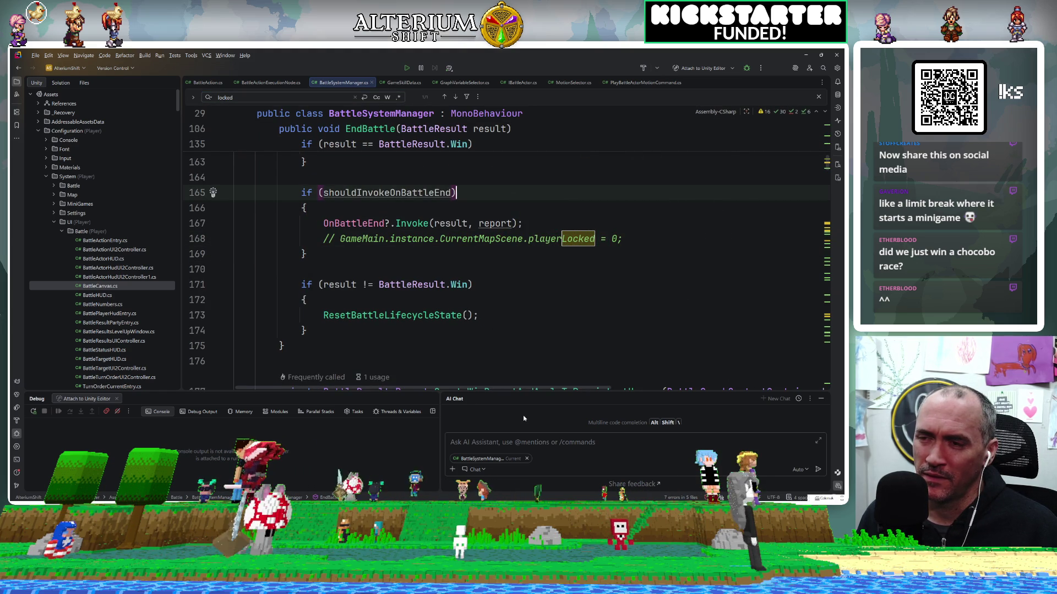
{"action": "key", "text": "alt+Tab"}
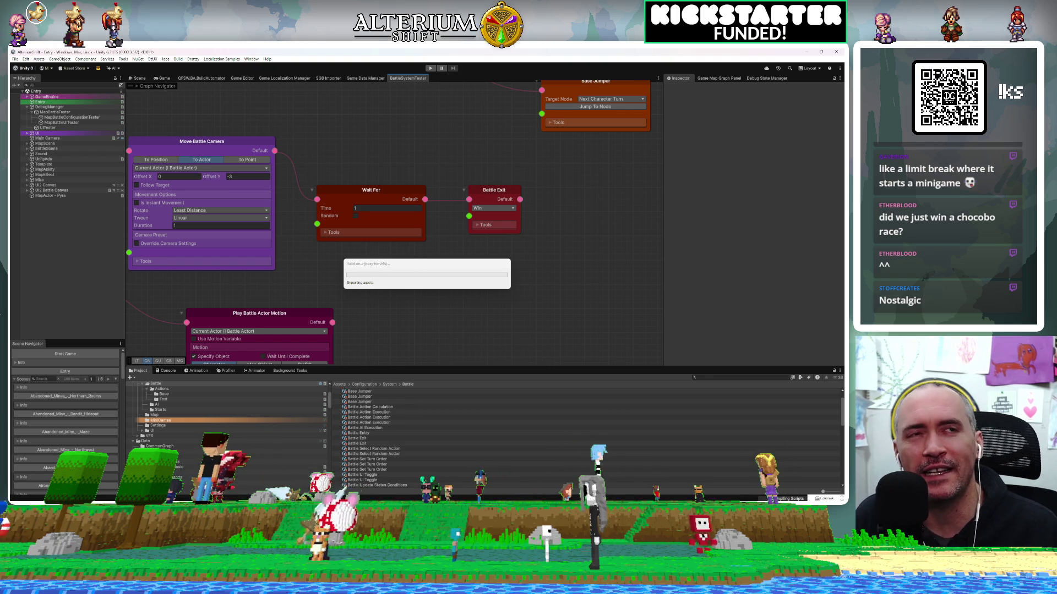
Step: Clear the overlay window and the node properties, then show the Game view
{"action": "mouse_move", "coordinate": [991, 79]}
{"action": "left_mouse_down"}
{"action": "mouse_move", "coordinate": [568, 93]}
{"action": "mouse_move", "coordinate": [459, 67]}
{"action": "mouse_move", "coordinate": [456, 81]}
{"action": "left_mouse_up"}
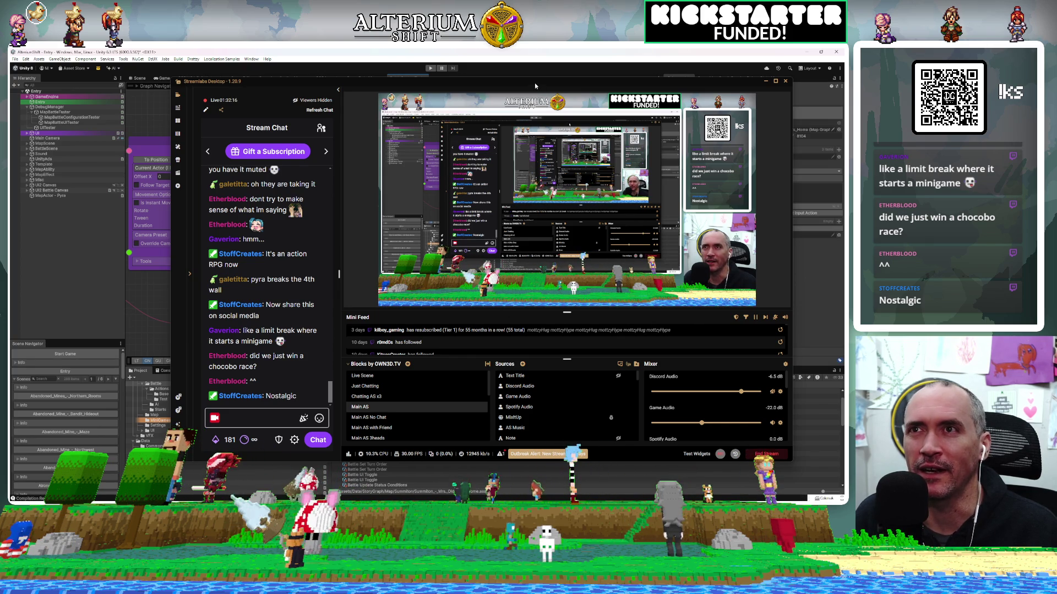
{"action": "key", "text": "alt+Tab"}
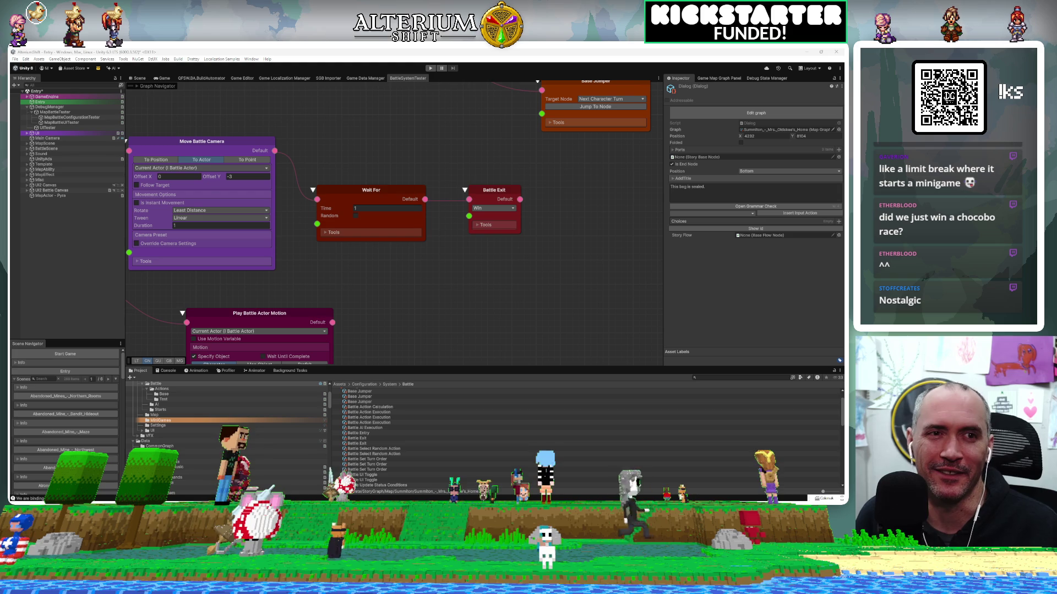
{"action": "left_click", "coordinate": [489, 305]}
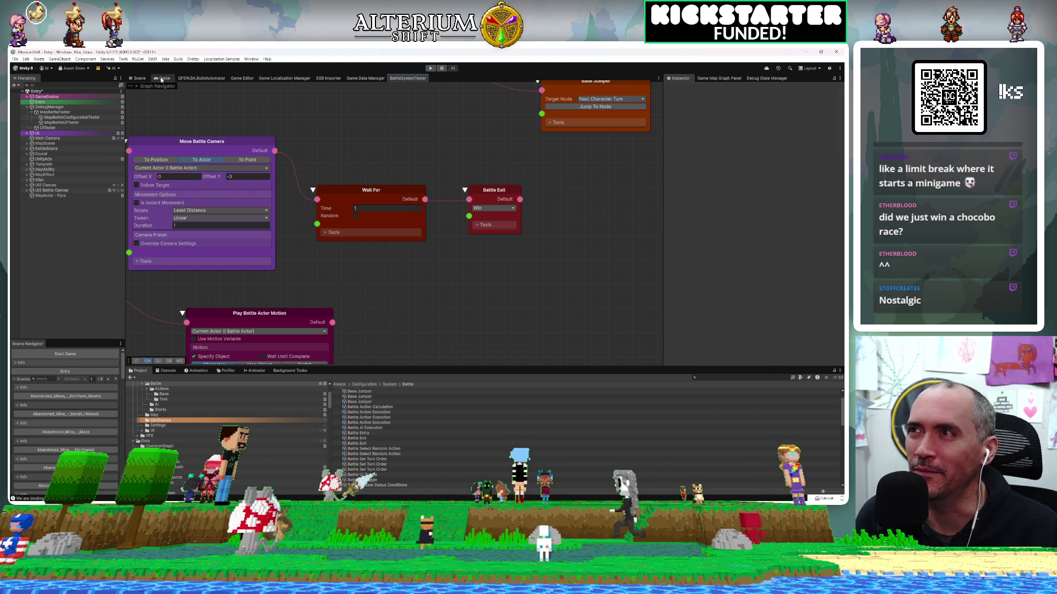
{"action": "left_click", "coordinate": [162, 79]}
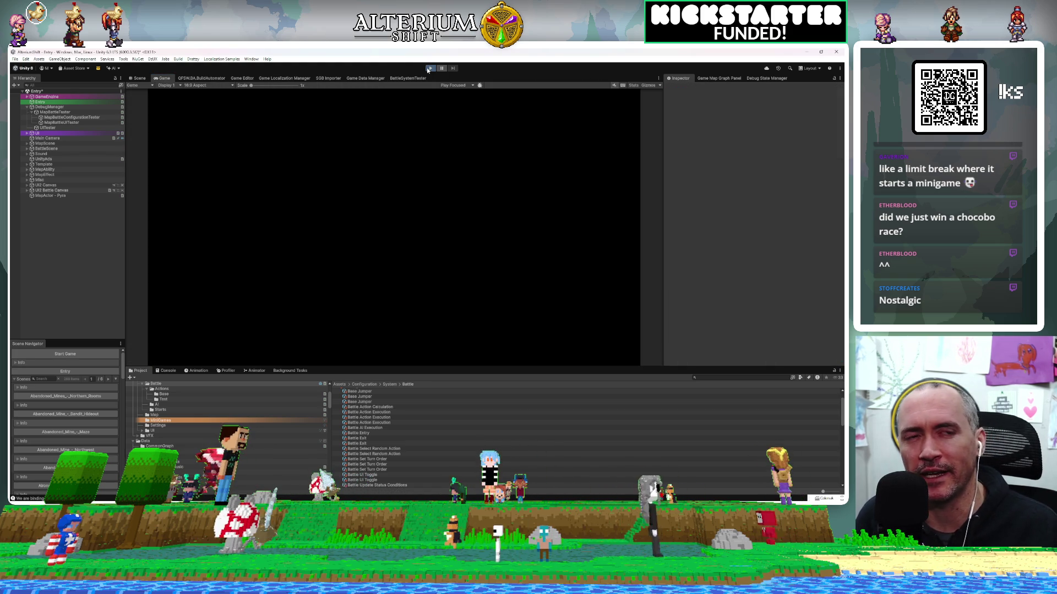
Step: Start Play mode and load the Battle Test save via Continue on the title screen
{"action": "left_click", "coordinate": [429, 69]}
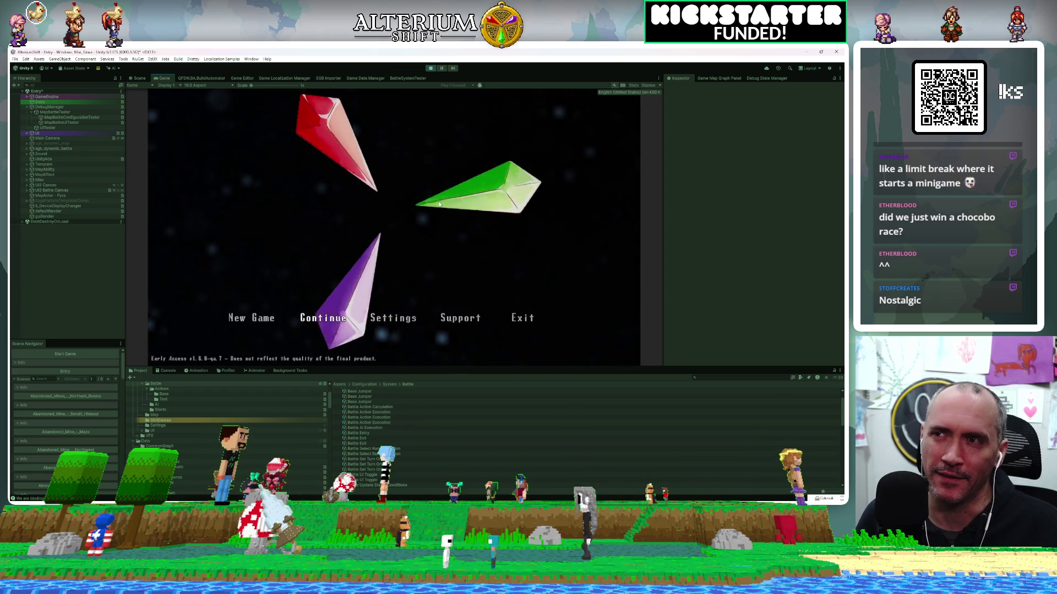
{"action": "key", "text": "Return"}
{"action": "key", "text": "Down"}
{"action": "key", "text": "Down"}
{"action": "key", "text": "Down"}
{"action": "key", "text": "Return"}
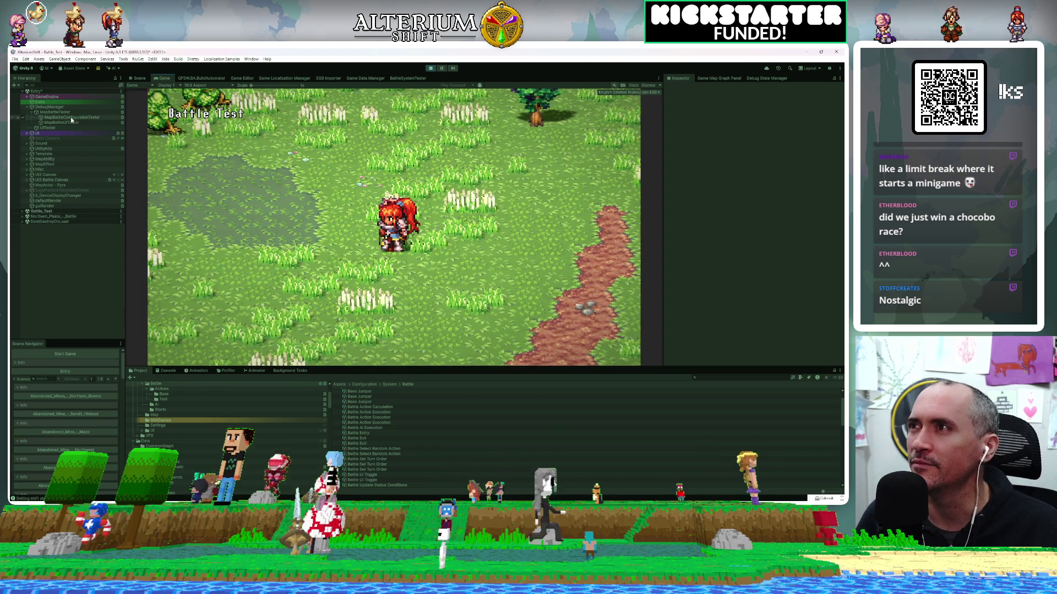
Step: Run MapBattleTester's full battle test sequence and screenshot the battle scene
{"action": "left_click", "coordinate": [77, 112]}
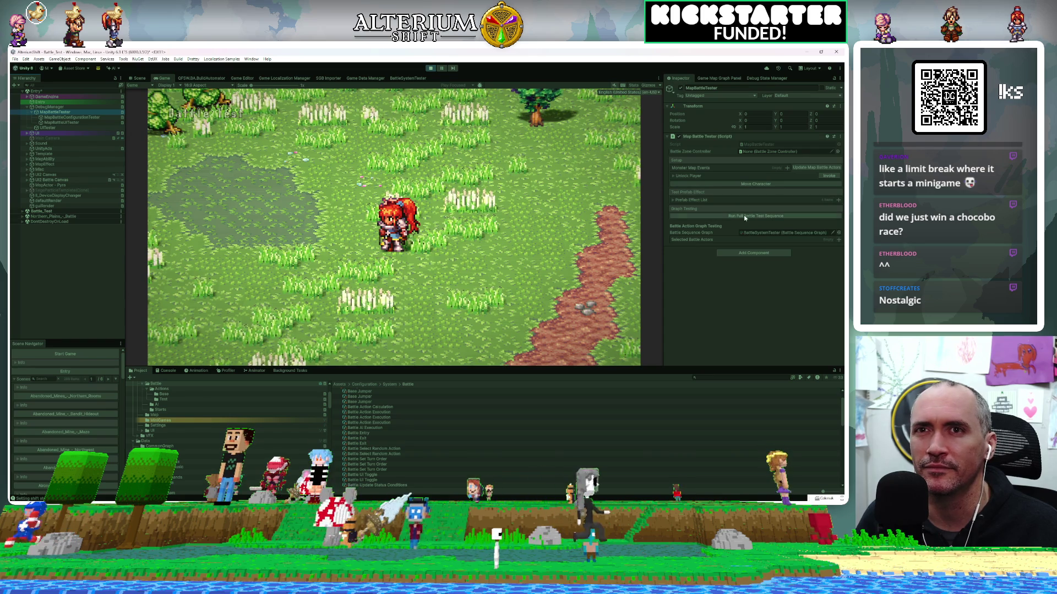
{"action": "left_click", "coordinate": [743, 214]}
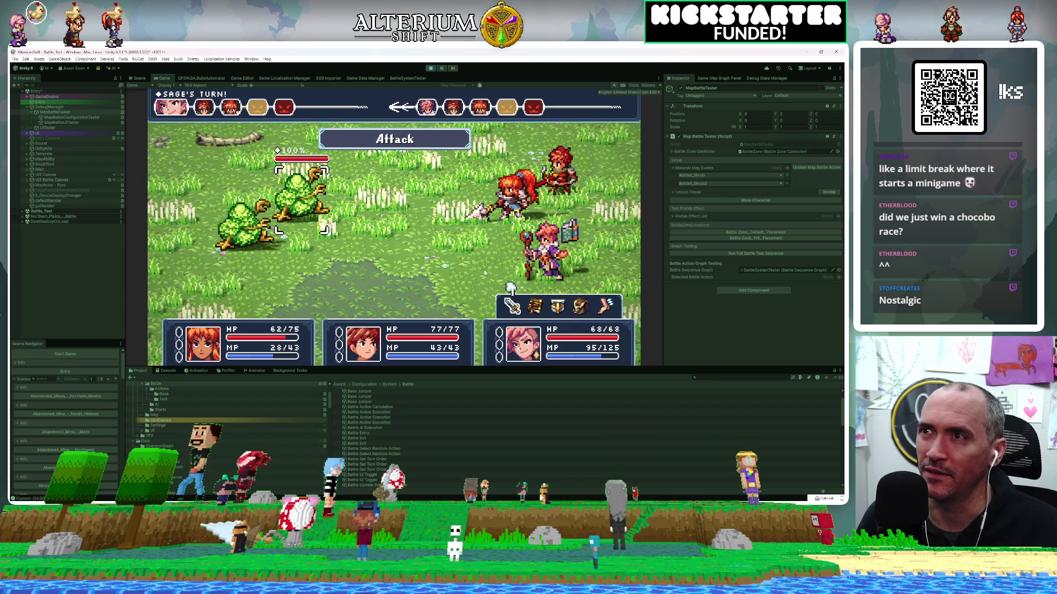
{"action": "key", "text": "super+shift+s"}
{"action": "mouse_move", "coordinate": [152, 88]}
{"action": "left_mouse_down"}
{"action": "mouse_move", "coordinate": [583, 347]}
{"action": "mouse_move", "coordinate": [641, 370]}
{"action": "left_mouse_up"}
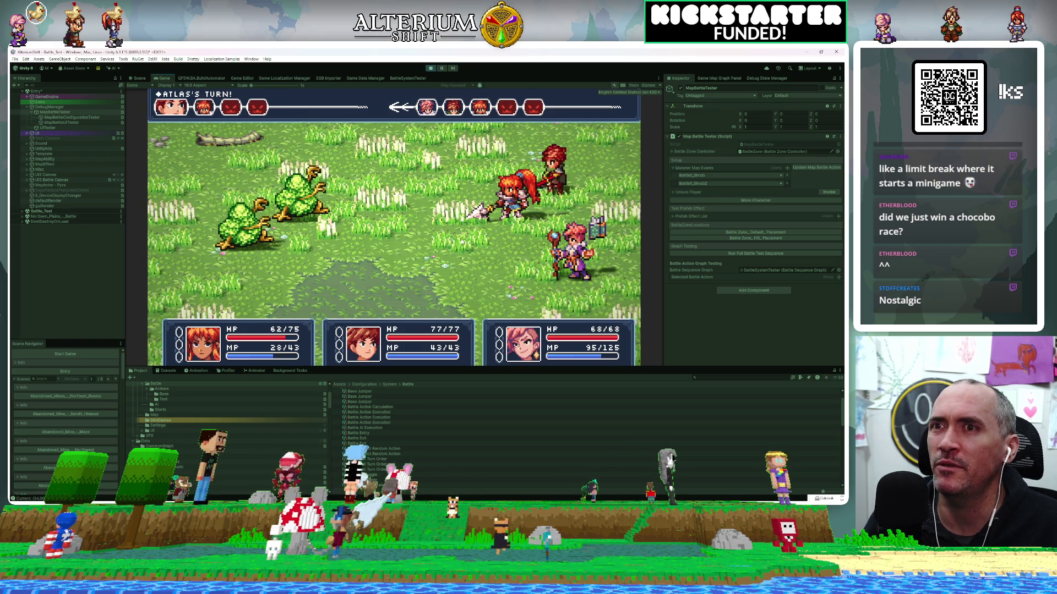
Step: Fire a Shoot attack at the front shrub enemy
{"action": "key", "text": "Return"}
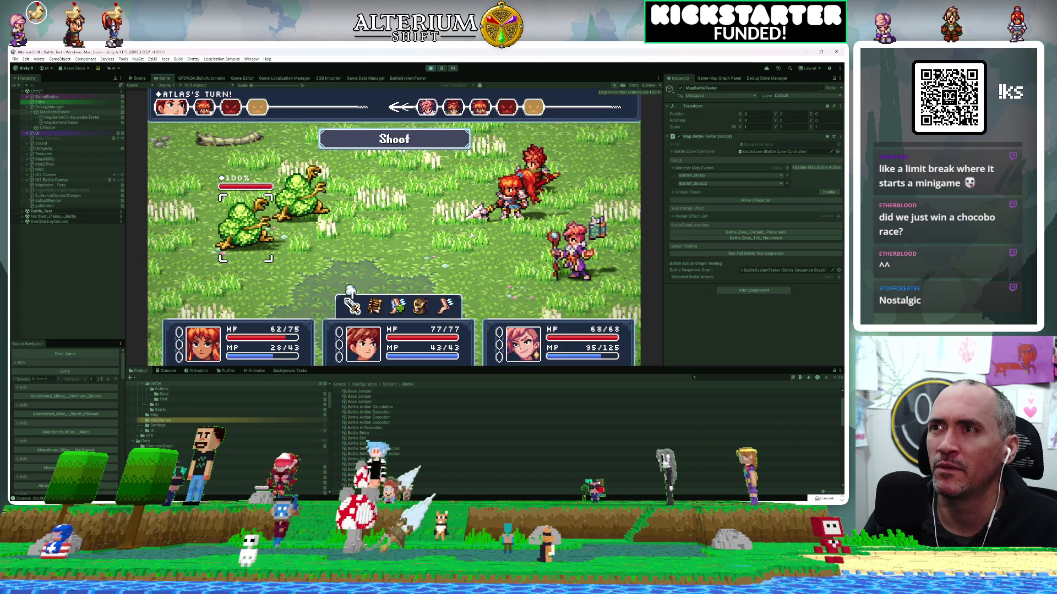
{"action": "key", "text": "Left"}
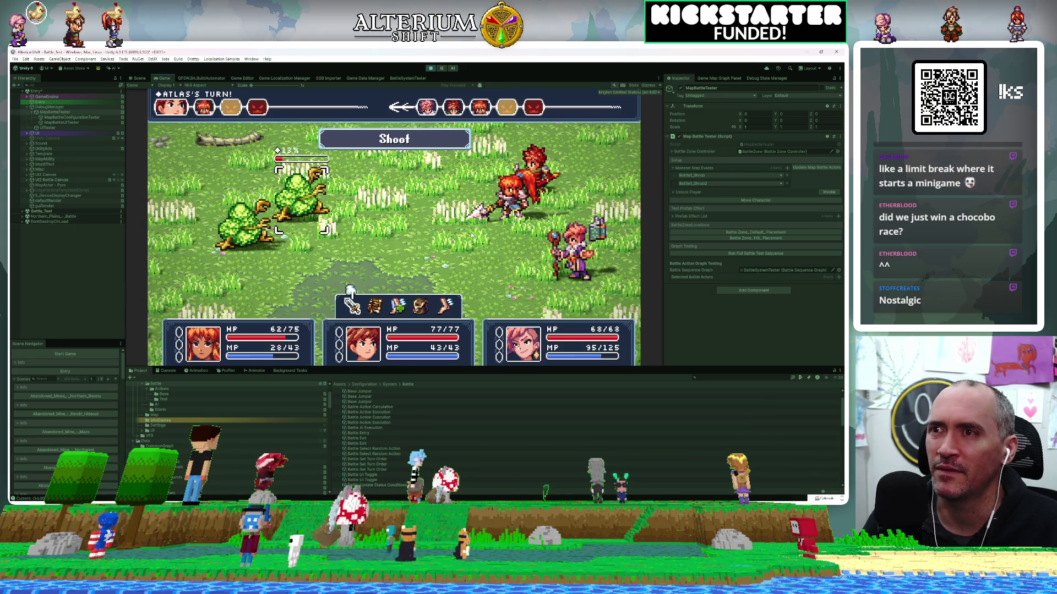
{"action": "key", "text": "Return"}
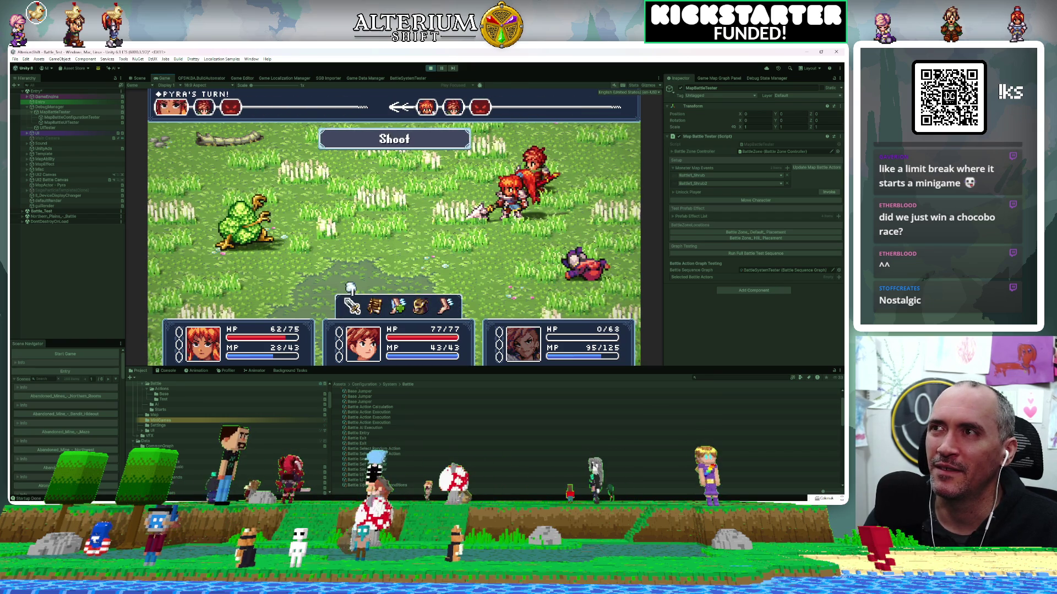
Step: Shoot the last shrub with Pyra and then Atlas, screenshotting the game view midway
{"action": "key", "text": "Return"}
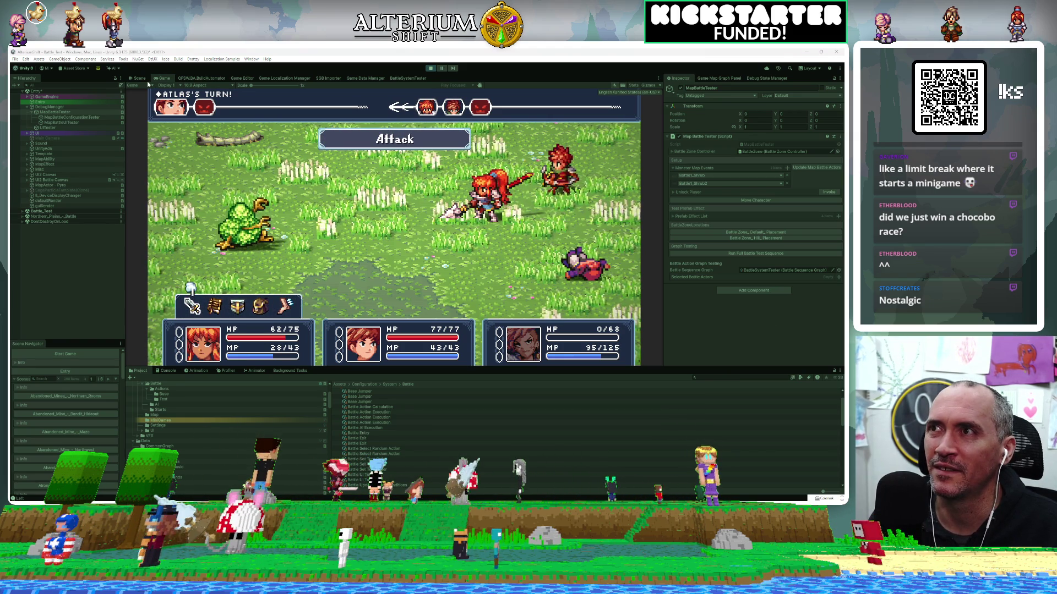
{"action": "key", "text": "Print"}
{"action": "mouse_move", "coordinate": [148, 82]}
{"action": "left_mouse_down"}
{"action": "mouse_move", "coordinate": [562, 288]}
{"action": "mouse_move", "coordinate": [641, 376]}
{"action": "left_mouse_up"}
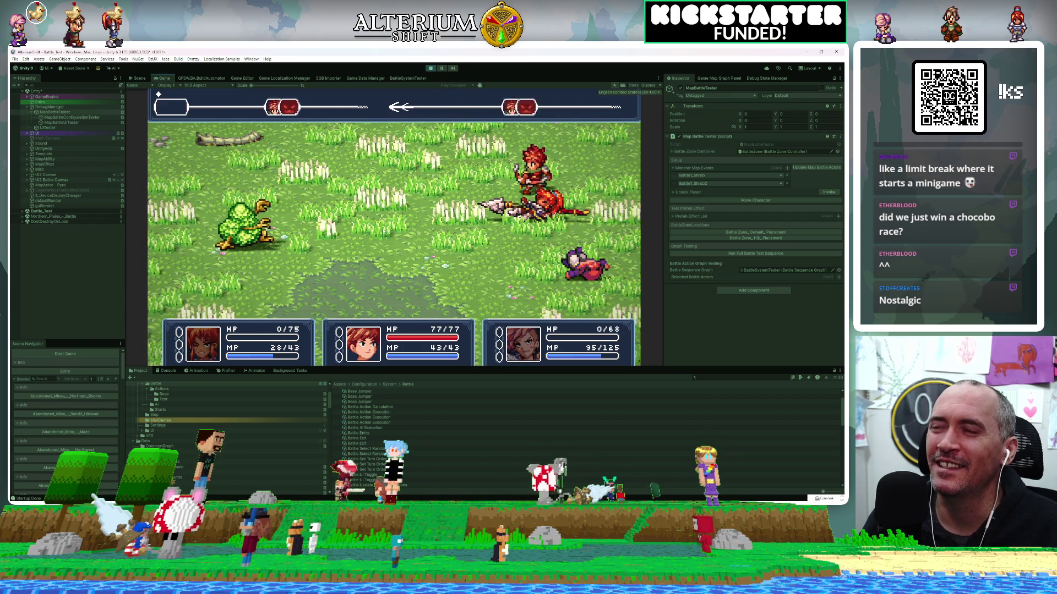
{"action": "key", "text": "Return"}
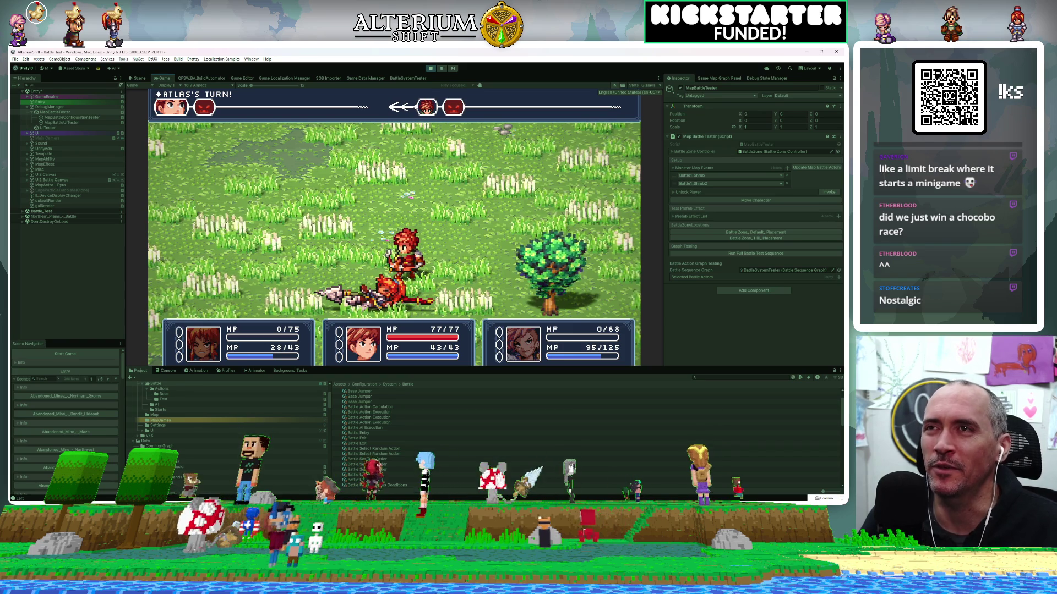
{"action": "left_click", "coordinate": [405, 78]}
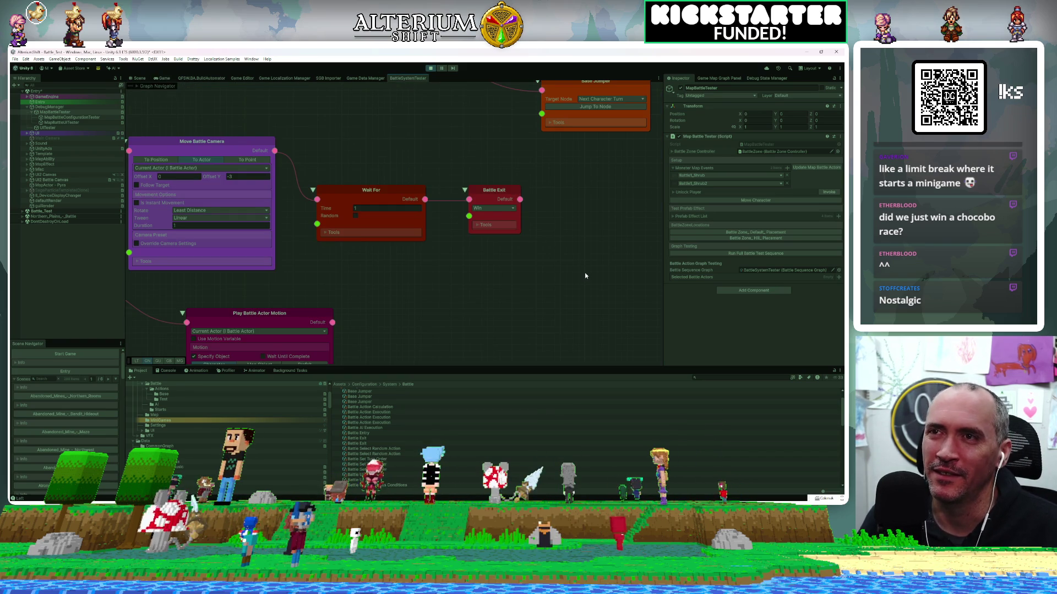
Step: Untick Specify Object on the Play Battle Actor Motion node
{"action": "scroll", "coordinate": [585, 276], "scroll_direction": "down", "scroll_amount": 3}
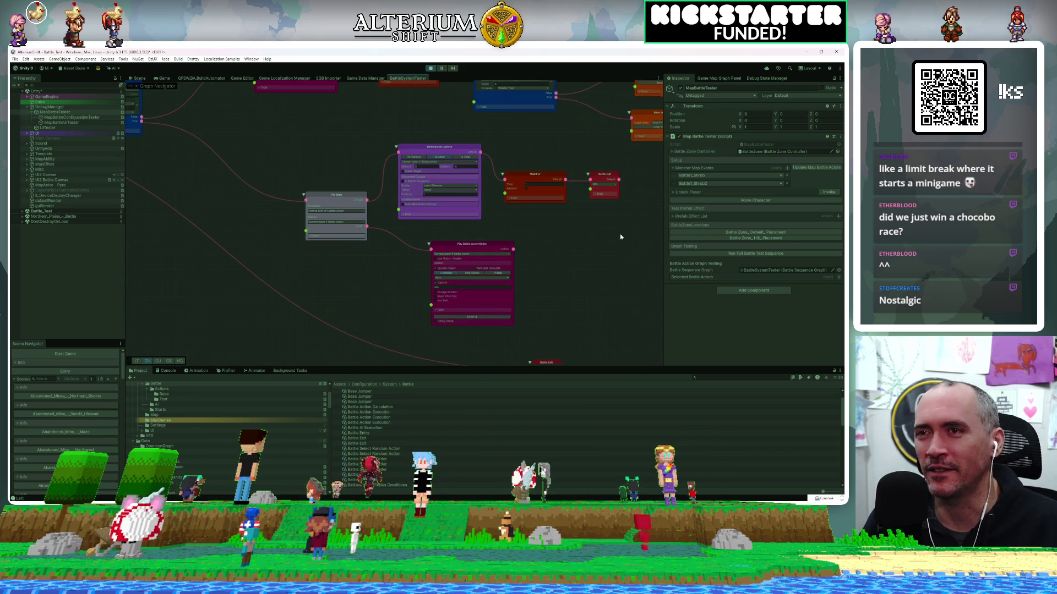
{"action": "scroll", "coordinate": [504, 220], "scroll_direction": "up", "scroll_amount": 5}
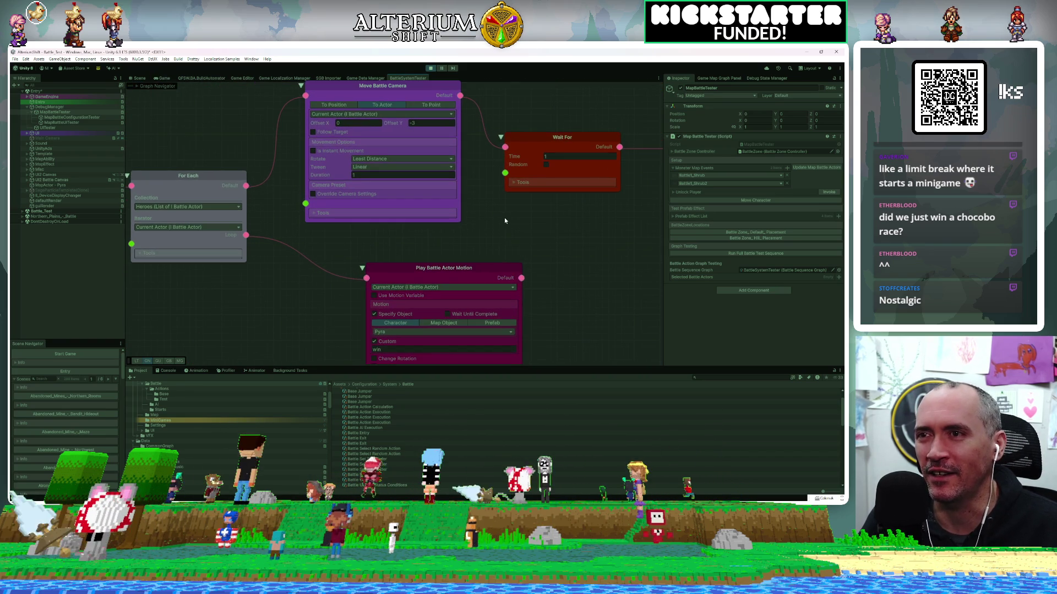
{"action": "left_click_drag", "start_coordinate": [504, 220], "coordinate": [597, 223]}
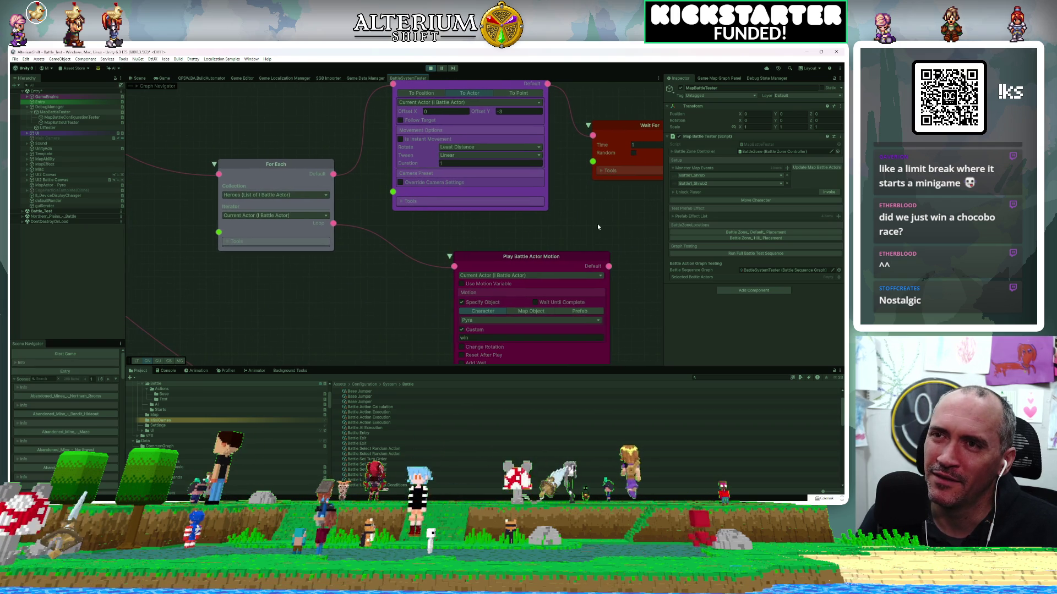
{"action": "left_click", "coordinate": [462, 302]}
Step: Set the Move Battle Camera node's Offset Y to -1
{"action": "mouse_move", "coordinate": [401, 243]}
{"action": "left_mouse_down"}
{"action": "mouse_move", "coordinate": [439, 236]}
{"action": "mouse_move", "coordinate": [459, 210]}
{"action": "mouse_move", "coordinate": [433, 277]}
{"action": "mouse_move", "coordinate": [443, 198]}
{"action": "left_mouse_up"}
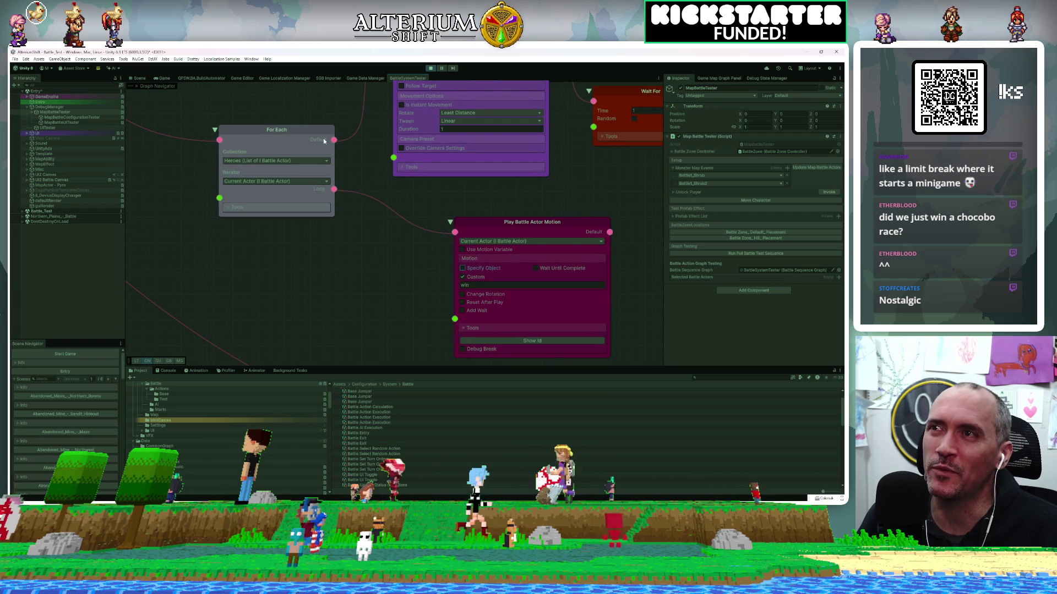
{"action": "mouse_move", "coordinate": [487, 211]}
{"action": "left_mouse_down"}
{"action": "mouse_move", "coordinate": [481, 288]}
{"action": "mouse_move", "coordinate": [456, 331]}
{"action": "left_mouse_up"}
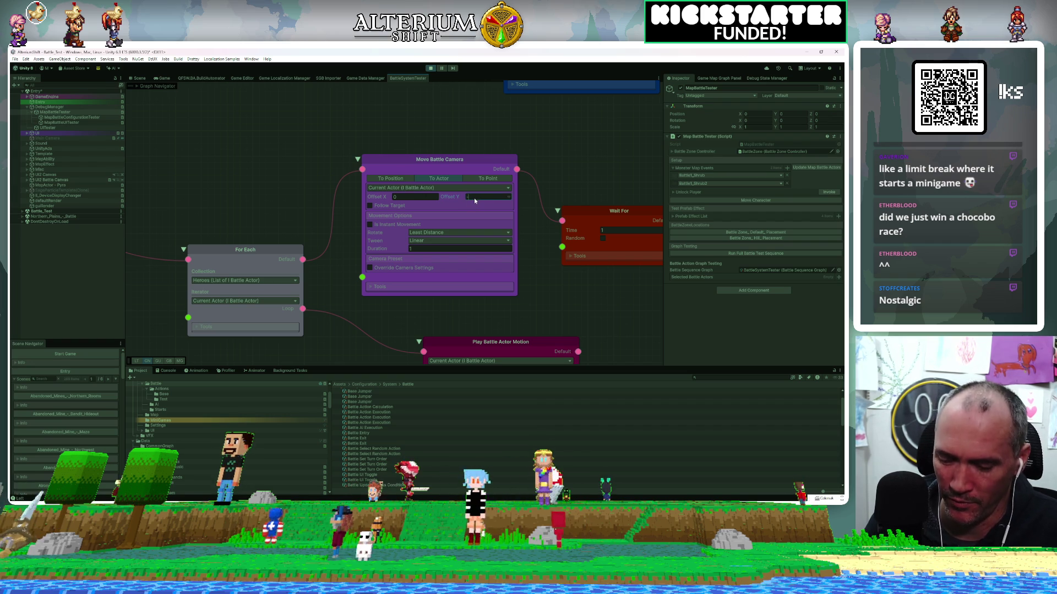
{"action": "type", "text": "1"}
{"action": "left_click", "coordinate": [543, 160]}
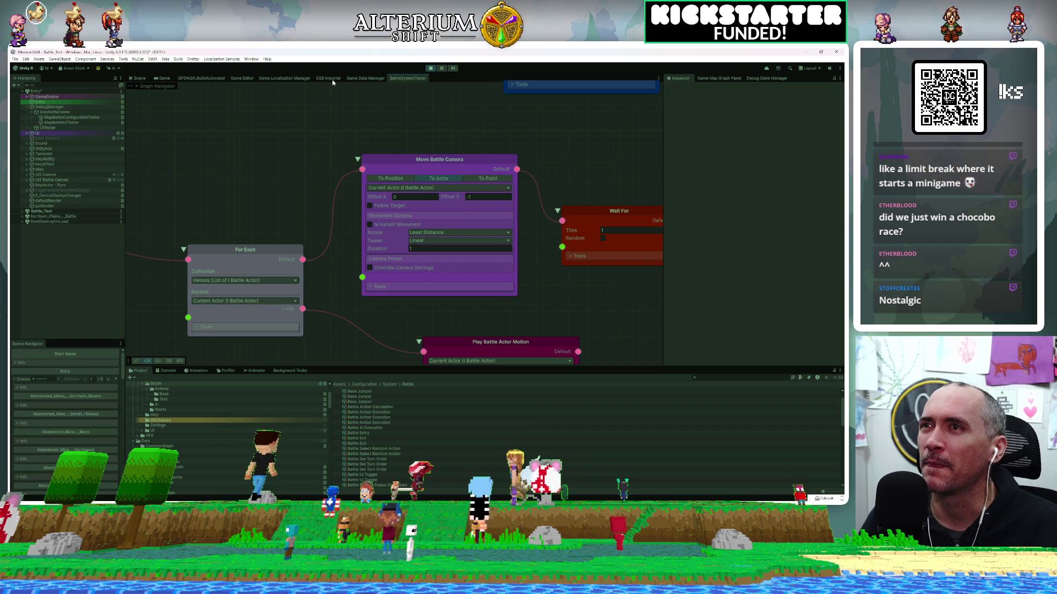
{"action": "left_click", "coordinate": [225, 78]}
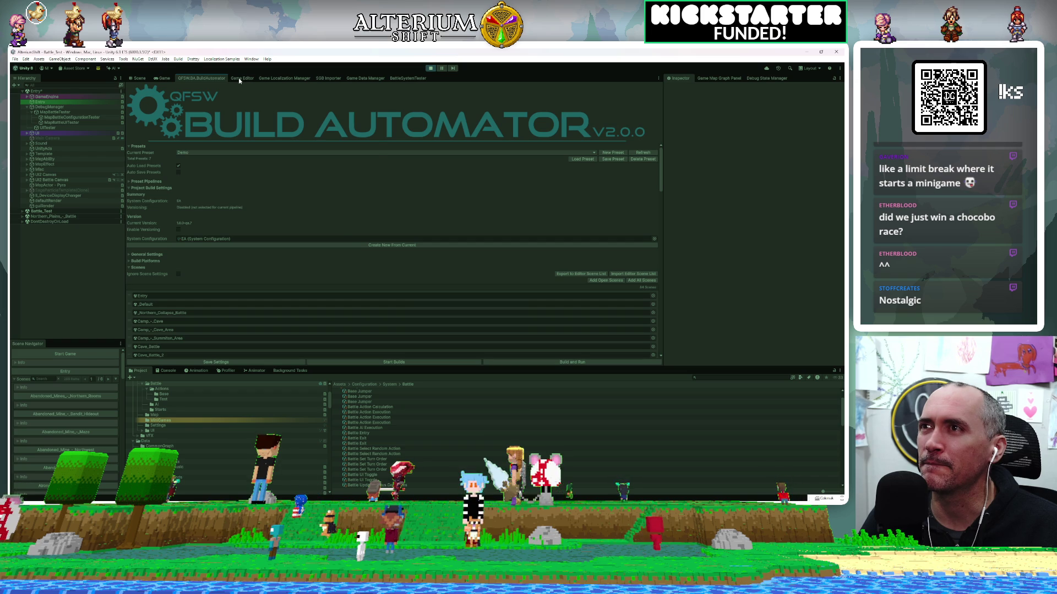
Step: In the Game Editor, set the Shoot command's Stat Effects value to 300, then show the Game view
{"action": "left_click", "coordinate": [239, 79]}
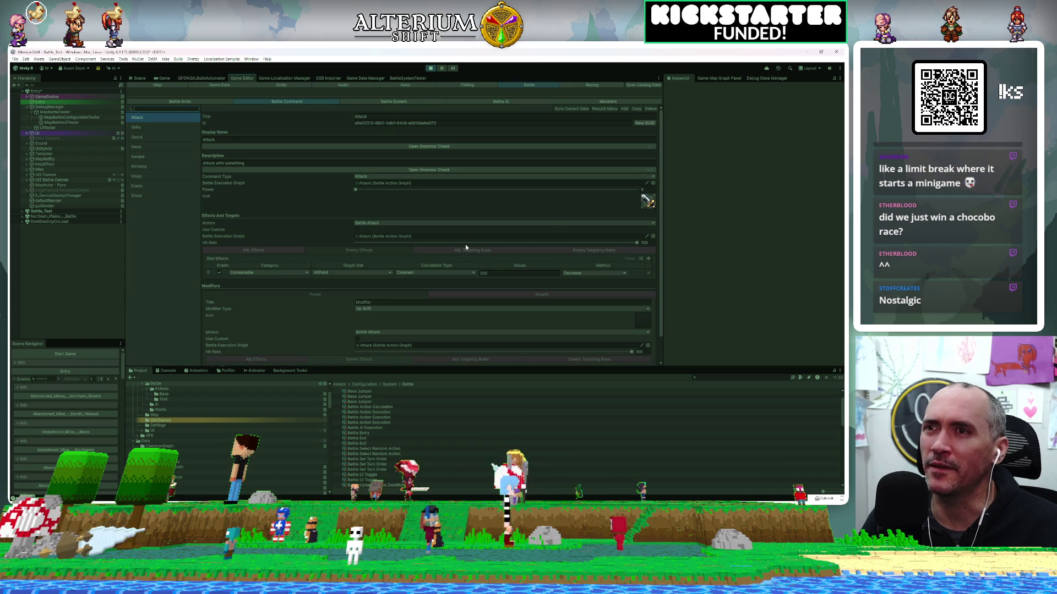
{"action": "left_click", "coordinate": [502, 272]}
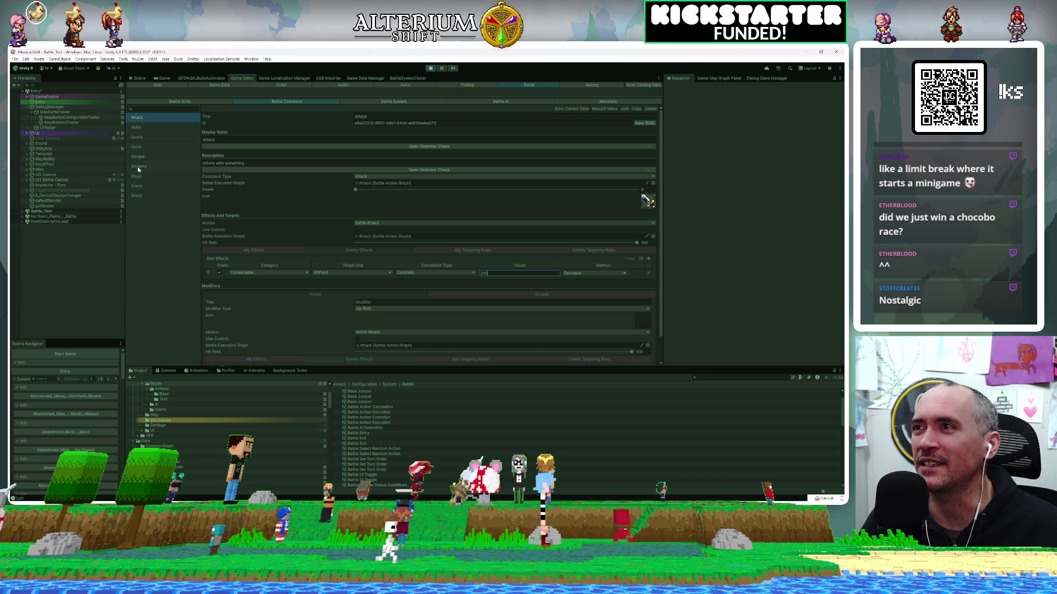
{"action": "left_click", "coordinate": [137, 196]}
{"action": "left_click", "coordinate": [505, 274]}
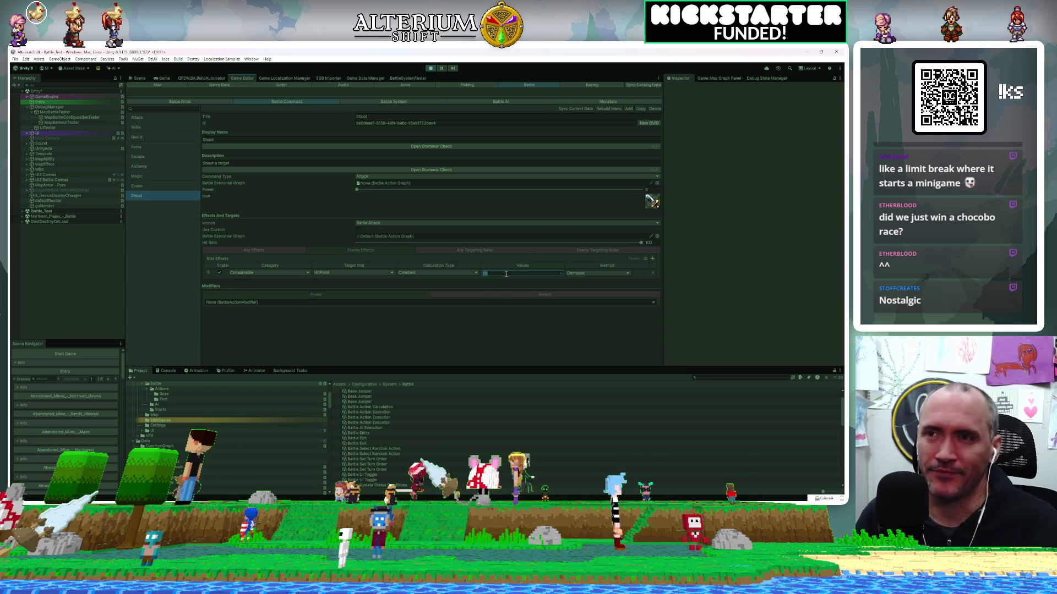
{"action": "type", "text": "300"}
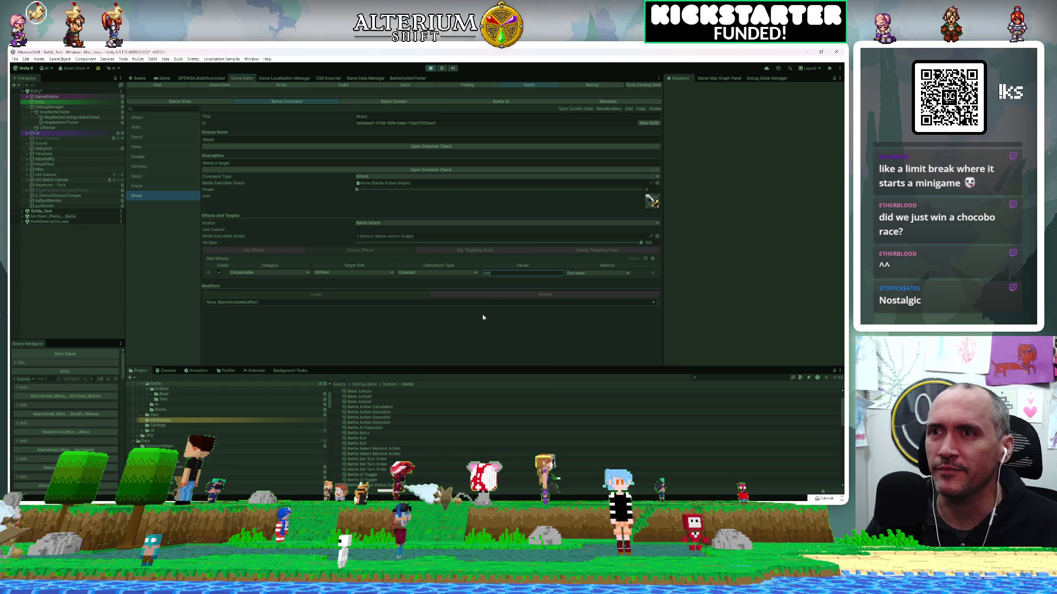
{"action": "left_click", "coordinate": [164, 78]}
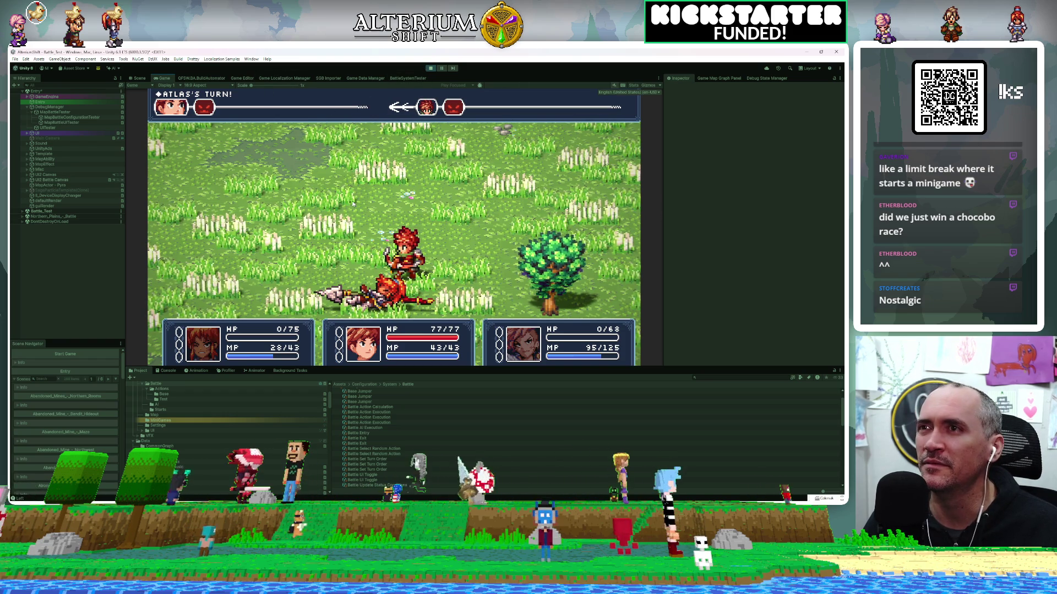
Step: Let the battle play out, then stop Play mode
{"action": "left_click", "coordinate": [430, 68]}
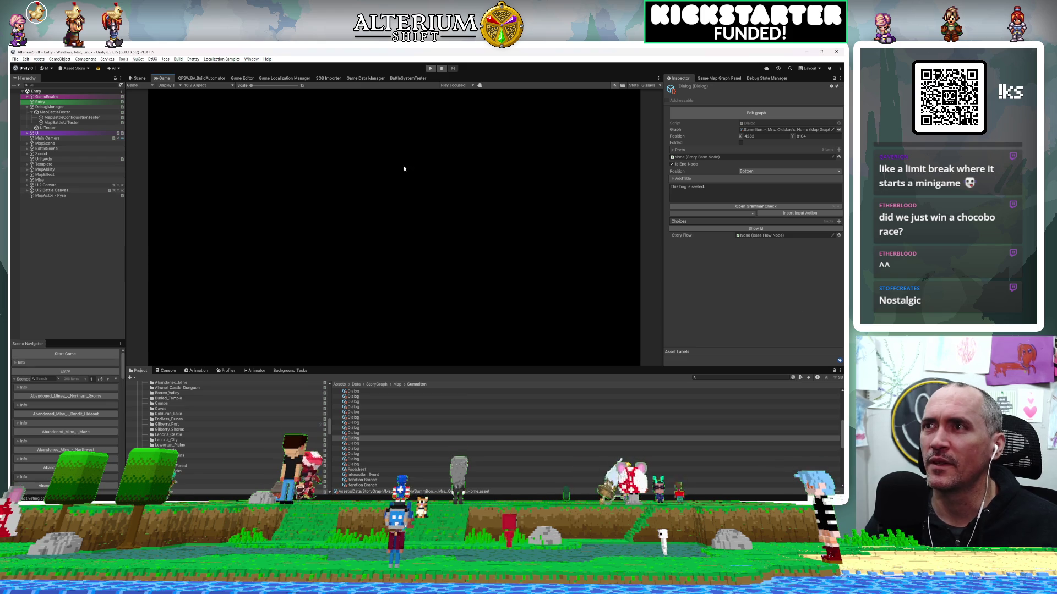
Step: Enter play mode, load the Battle Test save, and select MapBattleTester in the Hierarchy
{"action": "left_click", "coordinate": [432, 67]}
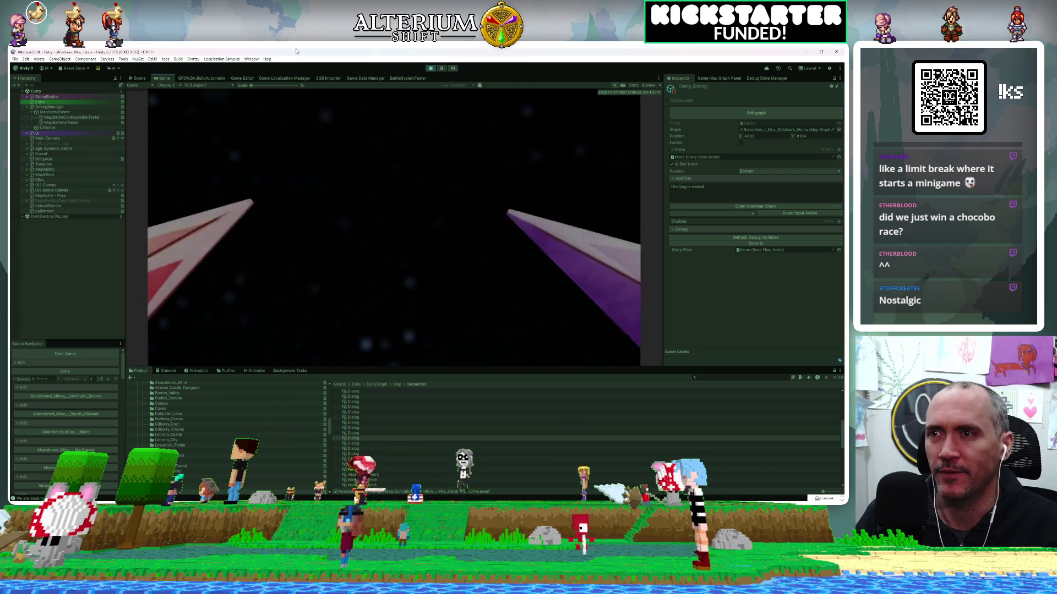
{"action": "key", "text": "Return"}
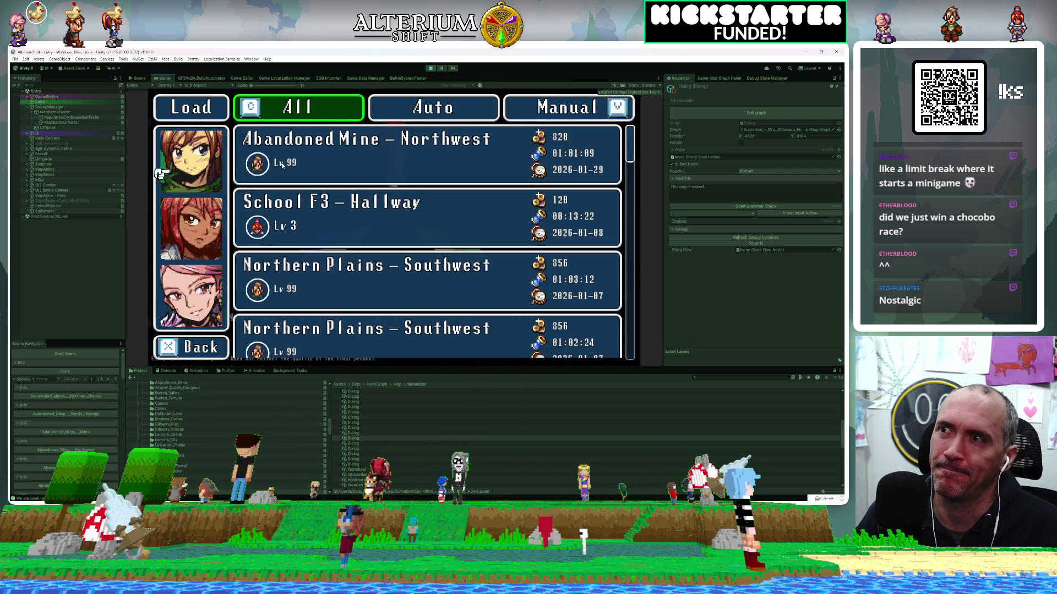
{"action": "key", "text": "Return"}
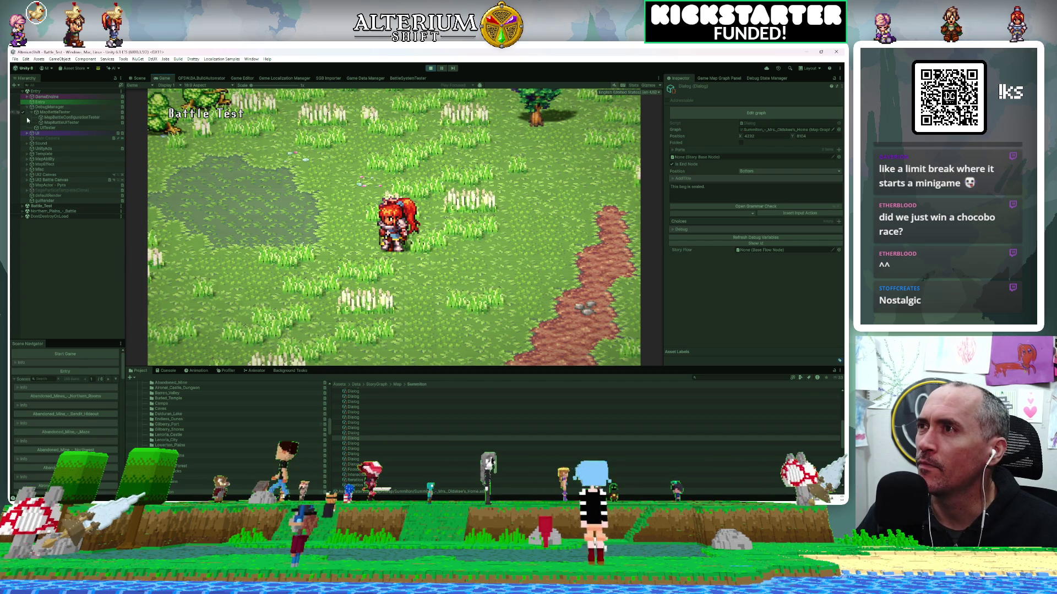
{"action": "left_click", "coordinate": [57, 112]}
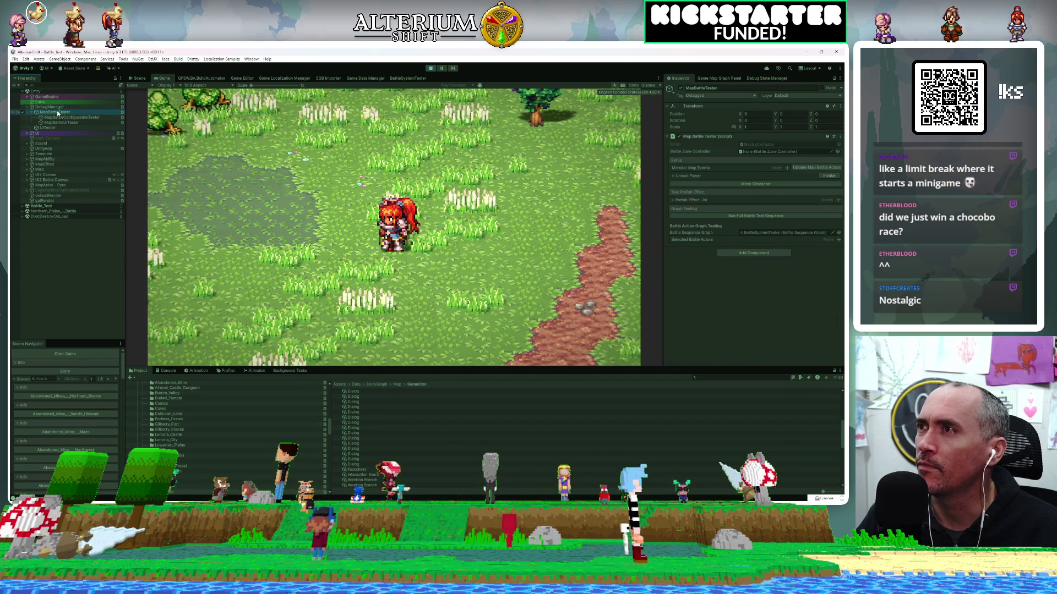
Step: Run the full battle test and defeat the shrub monsters using Attack and Shoot
{"action": "left_click", "coordinate": [708, 216]}
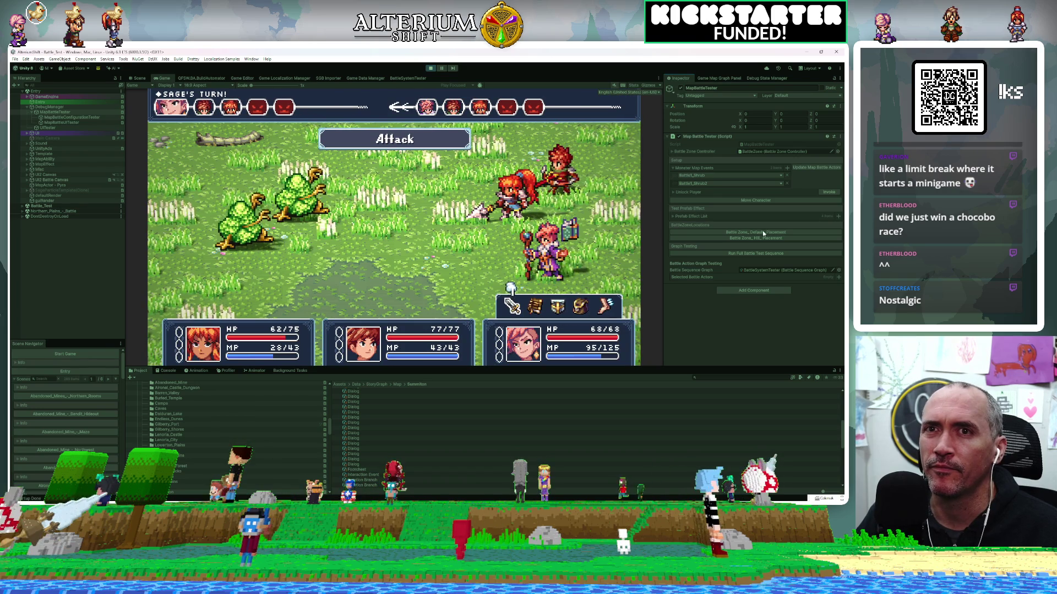
{"action": "left_click", "coordinate": [64, 122]}
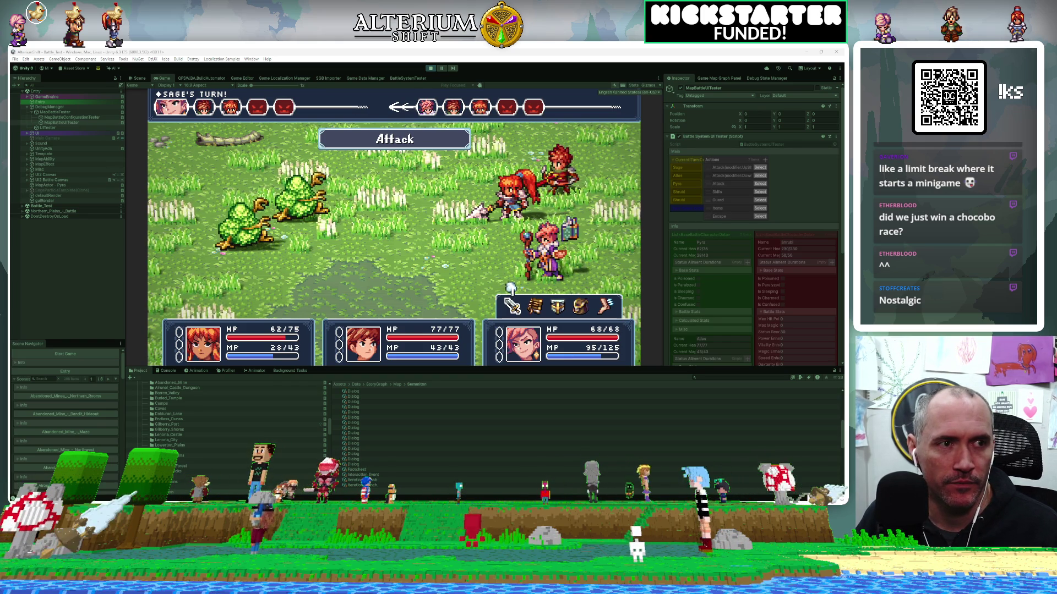
{"action": "key", "text": "Return"}
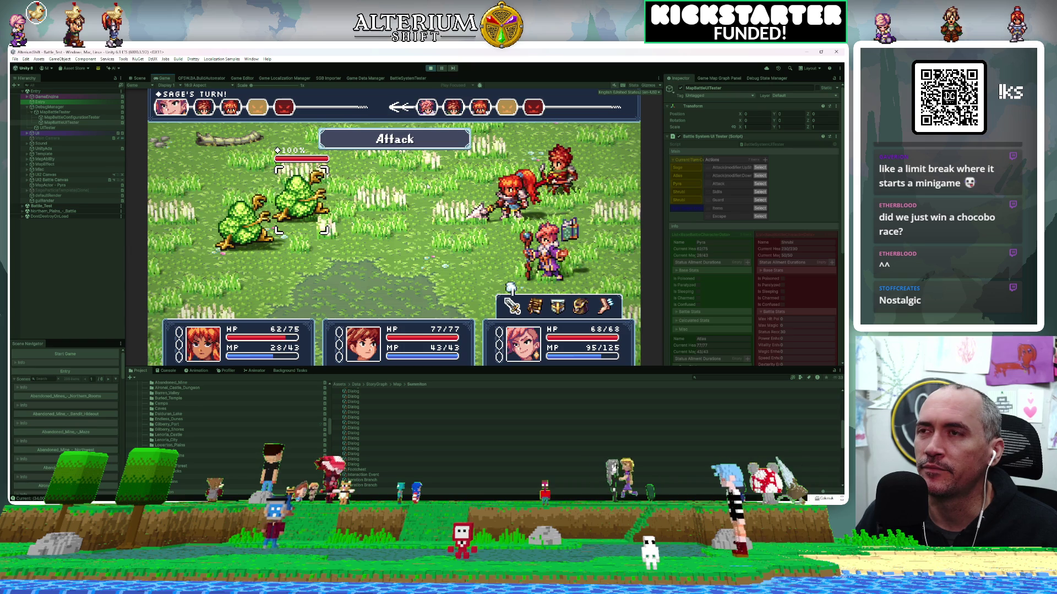
{"action": "key", "text": "Return"}
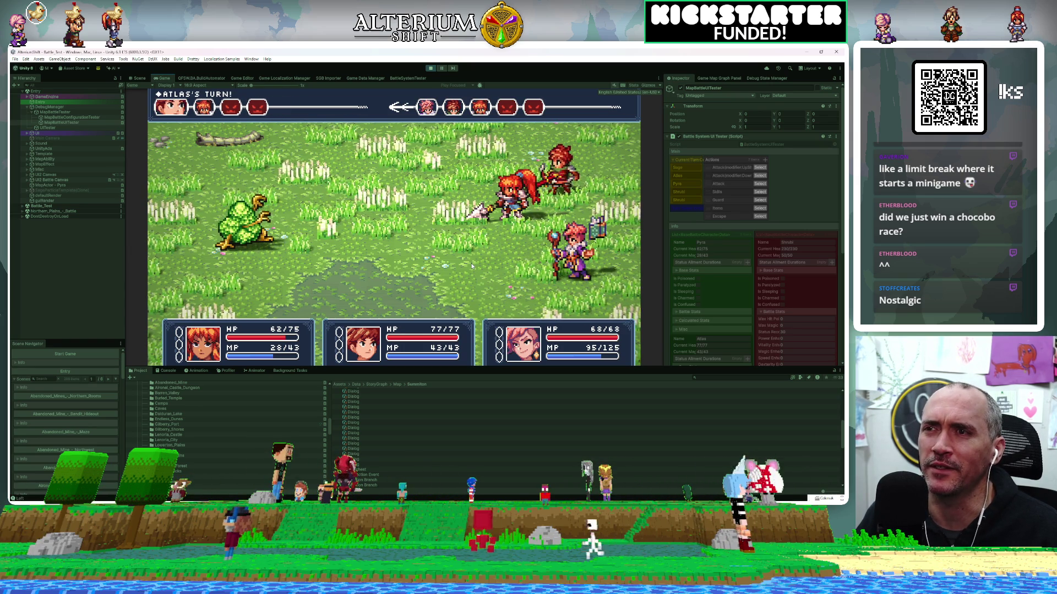
{"action": "key", "text": "Return"}
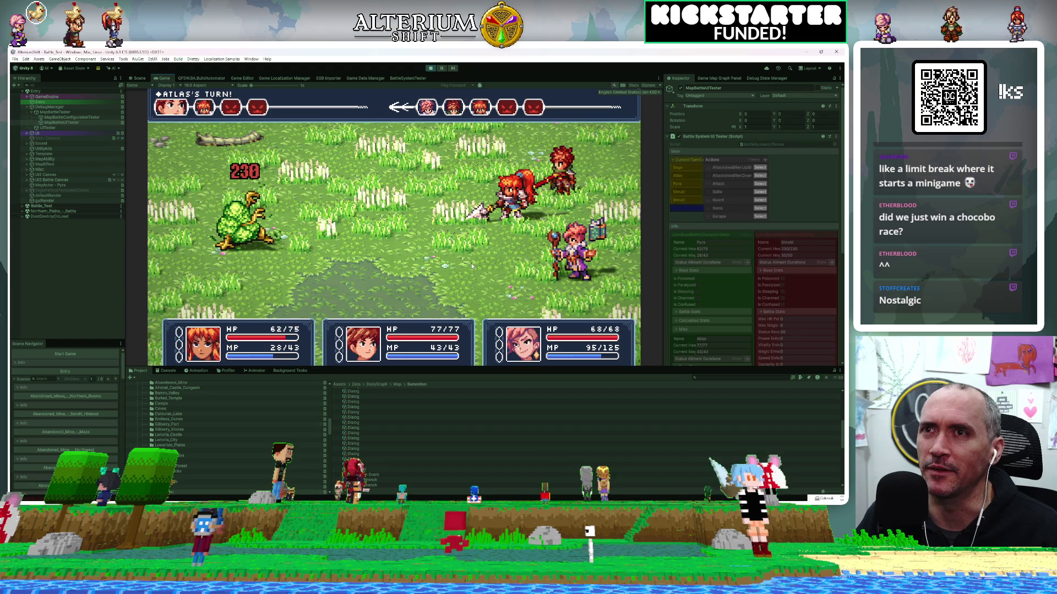
{"action": "key", "text": "Return"}
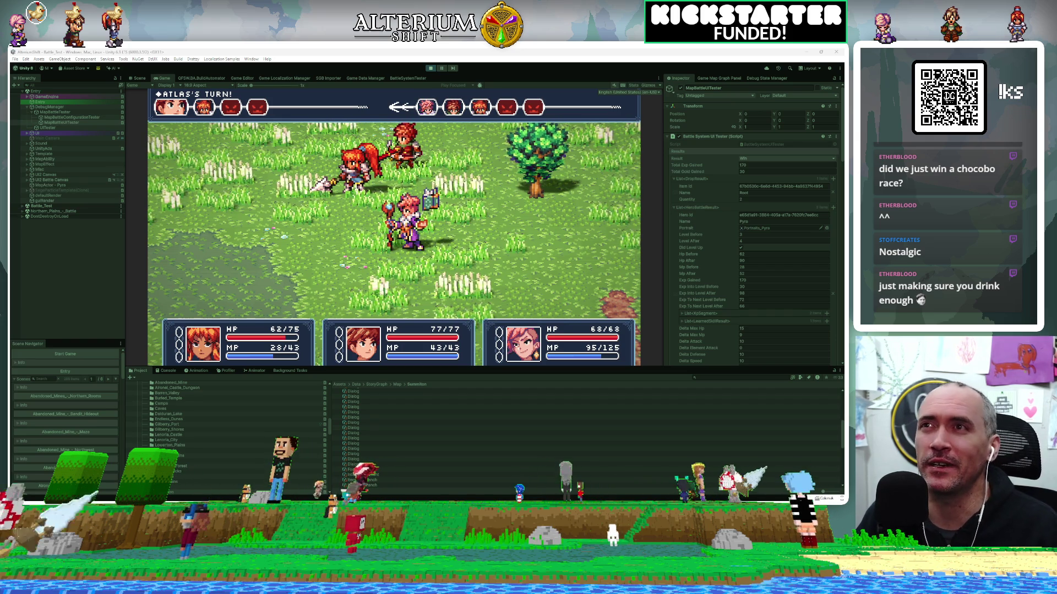
{"action": "left_click", "coordinate": [408, 78]}
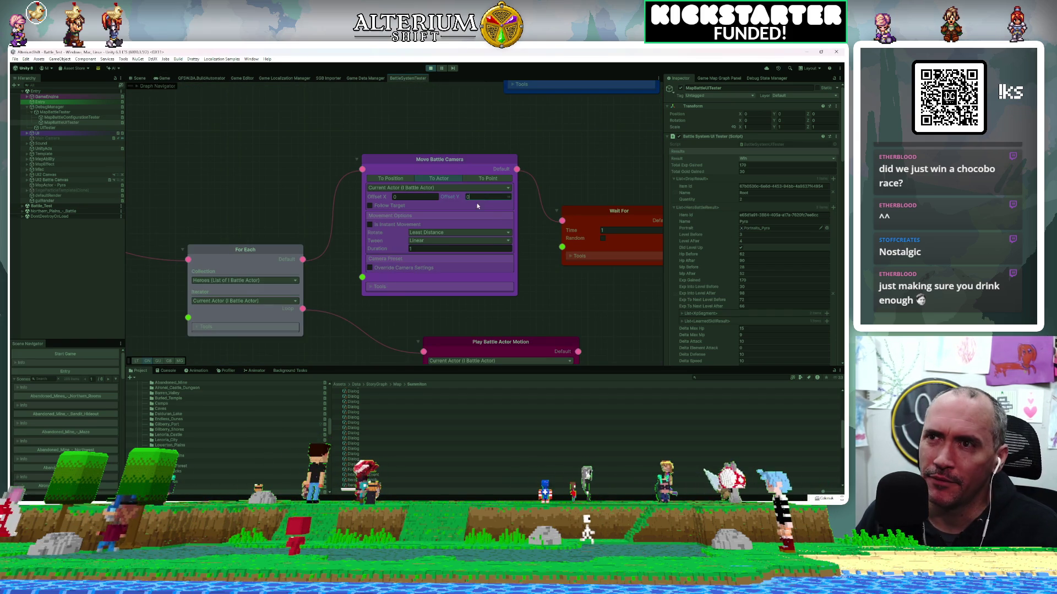
Step: Move the Play Battle Actor Motion node right and the For Each node up-left
{"action": "left_click_drag", "start_coordinate": [538, 317], "coordinate": [509, 181]}
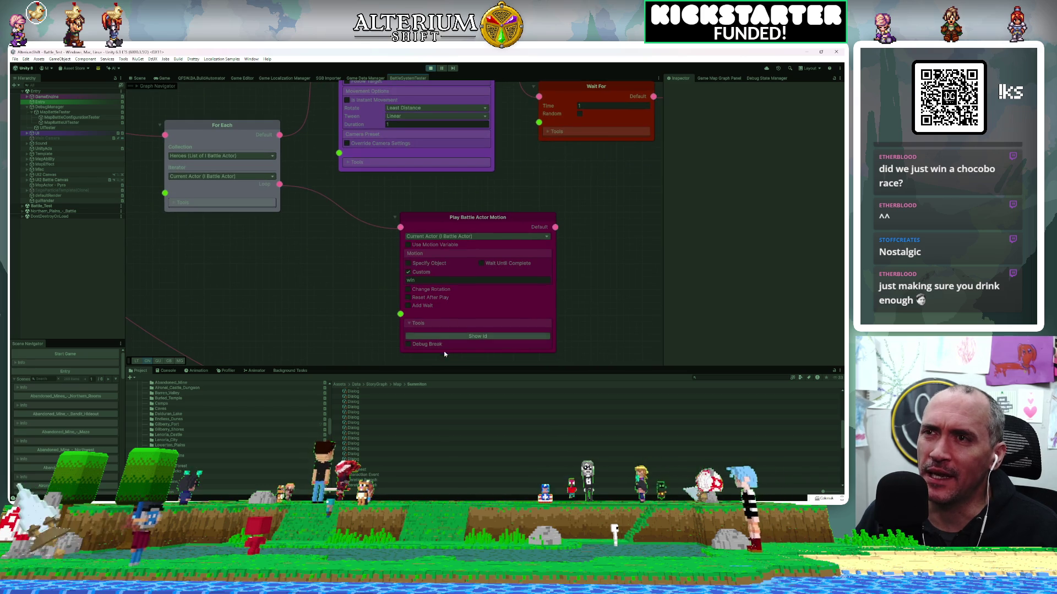
{"action": "mouse_move", "coordinate": [472, 226]}
{"action": "left_mouse_down"}
{"action": "mouse_move", "coordinate": [533, 220]}
{"action": "mouse_move", "coordinate": [513, 218]}
{"action": "left_mouse_up"}
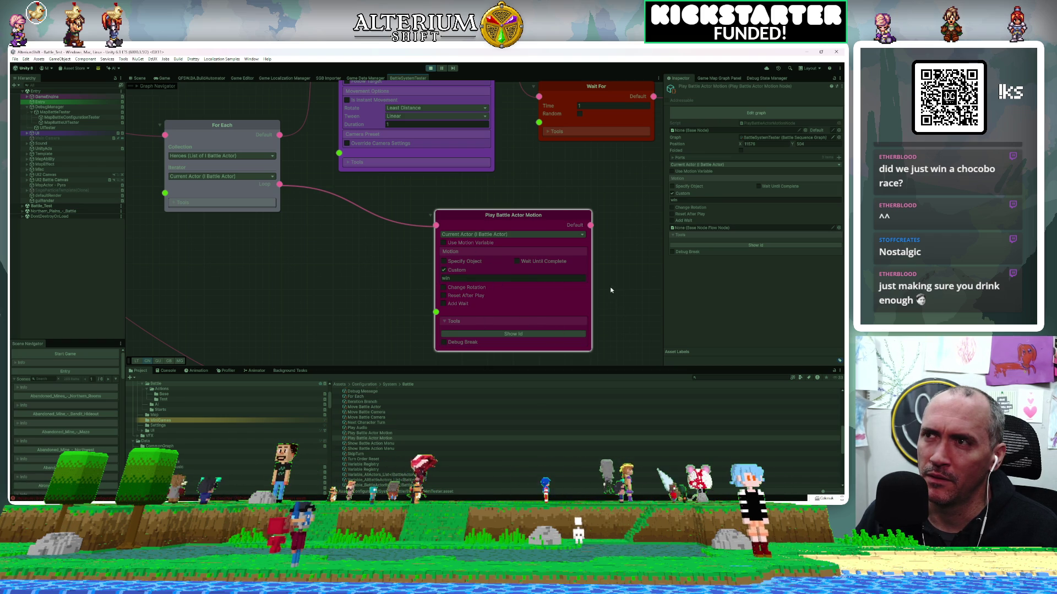
{"action": "mouse_move", "coordinate": [332, 262]}
{"action": "left_mouse_down"}
{"action": "mouse_move", "coordinate": [631, 371]}
{"action": "mouse_move", "coordinate": [474, 255]}
{"action": "mouse_move", "coordinate": [481, 240]}
{"action": "left_mouse_up"}
{"action": "scroll", "coordinate": [480, 240], "scroll_direction": "down", "scroll_amount": 5}
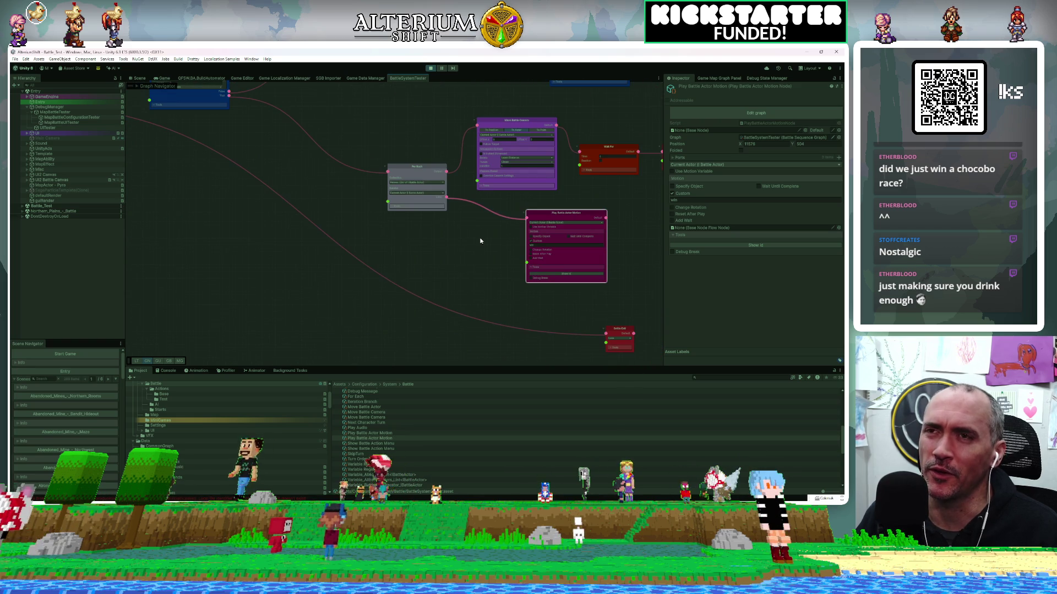
{"action": "left_click", "coordinate": [472, 242]}
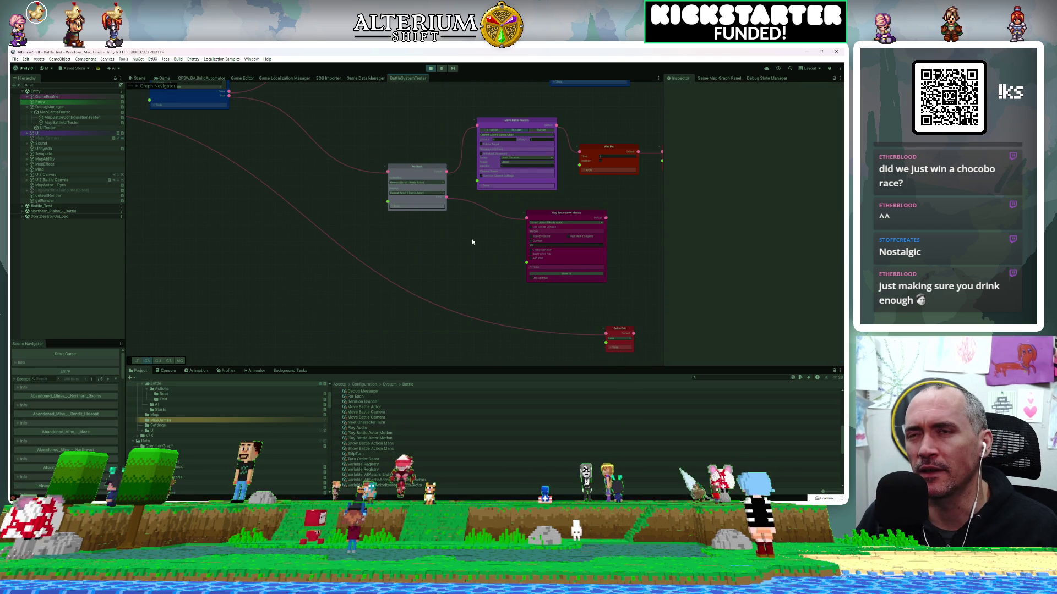
{"action": "left_click_drag", "start_coordinate": [426, 169], "coordinate": [382, 150]}
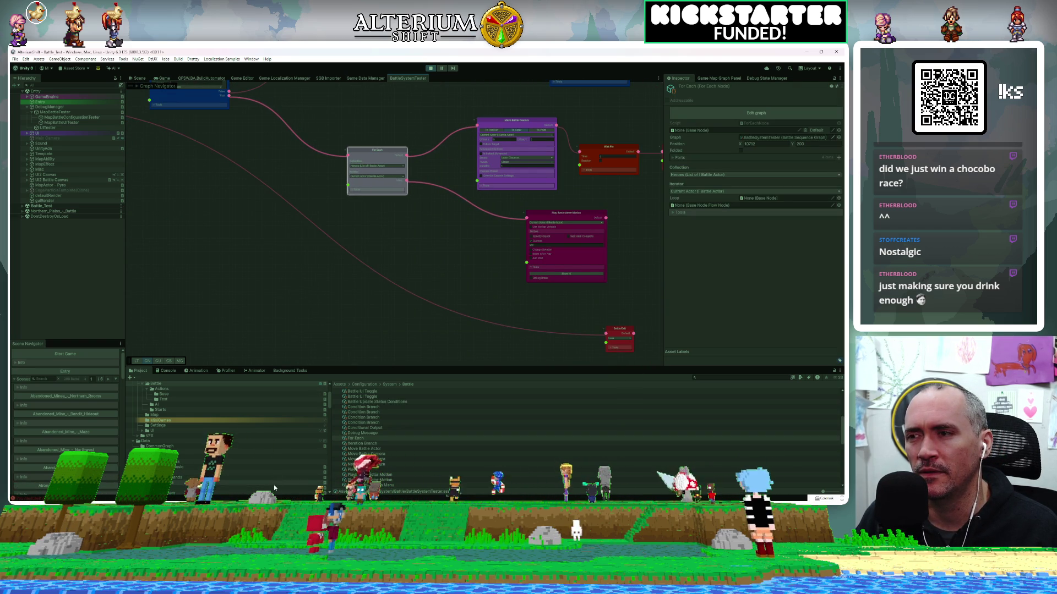
{"action": "mouse_move", "coordinate": [289, 256]}
{"action": "left_mouse_down"}
{"action": "mouse_move", "coordinate": [432, 349]}
{"action": "mouse_move", "coordinate": [262, 239]}
{"action": "mouse_move", "coordinate": [455, 331]}
{"action": "mouse_move", "coordinate": [332, 237]}
{"action": "mouse_move", "coordinate": [307, 257]}
{"action": "left_mouse_up"}
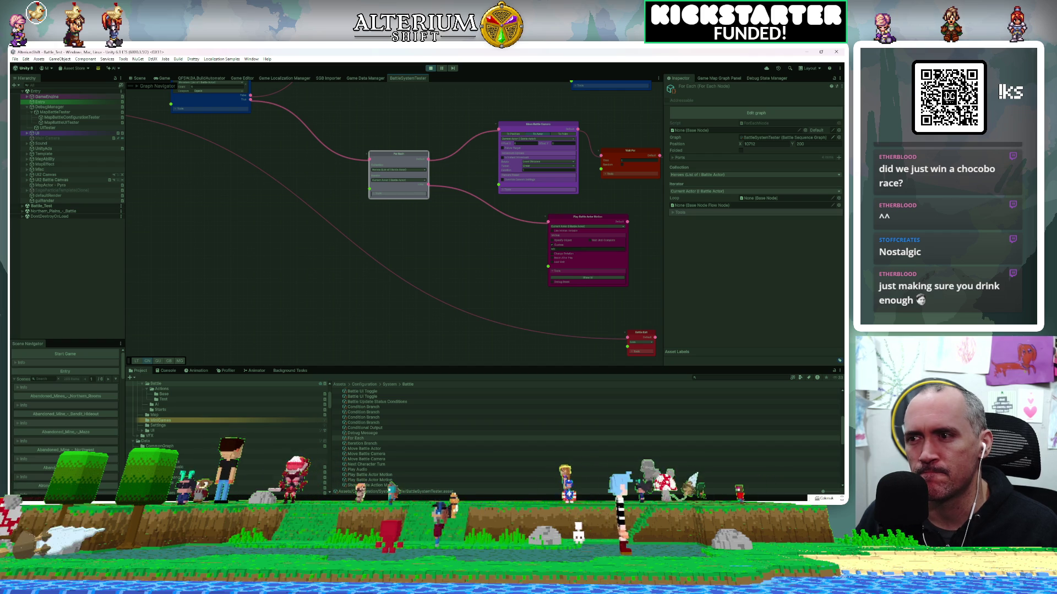
{"action": "key", "text": "alt+Tab"}
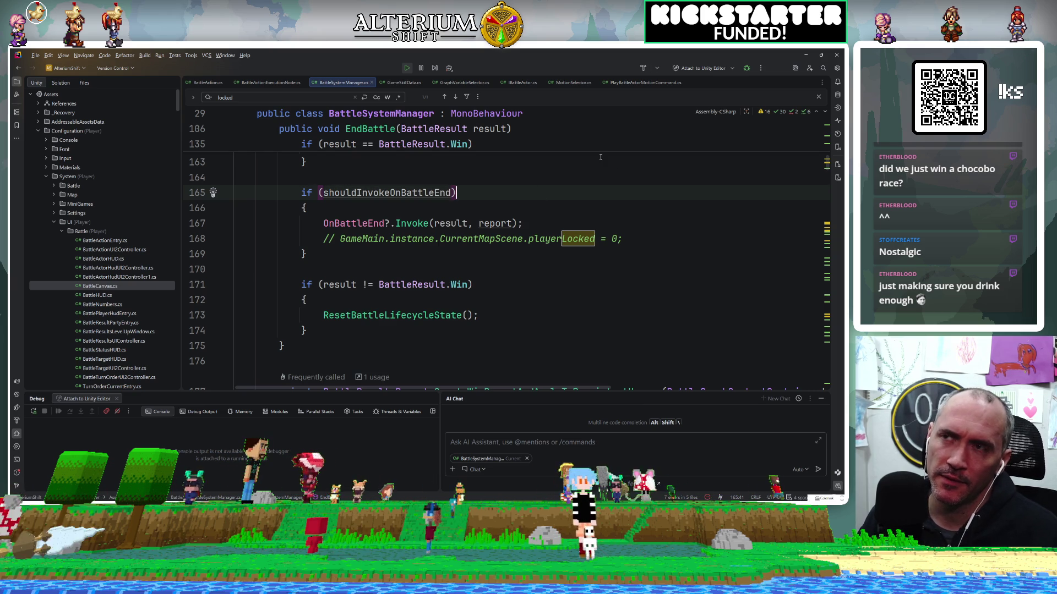
Step: Open MapBattleActor.cs through Go to File by searching 'mapba'
{"action": "key", "text": "ctrl+shift+n"}
{"action": "type", "text": "mapba"}
{"action": "key", "text": "Return"}
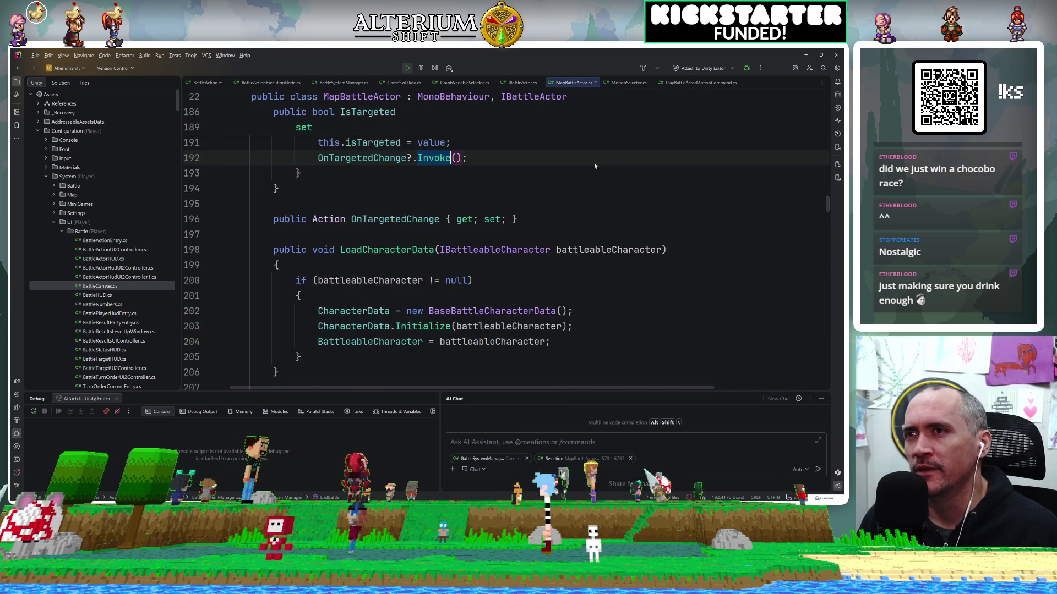
{"action": "scroll", "coordinate": [532, 258], "scroll_direction": "up", "scroll_amount": 4}
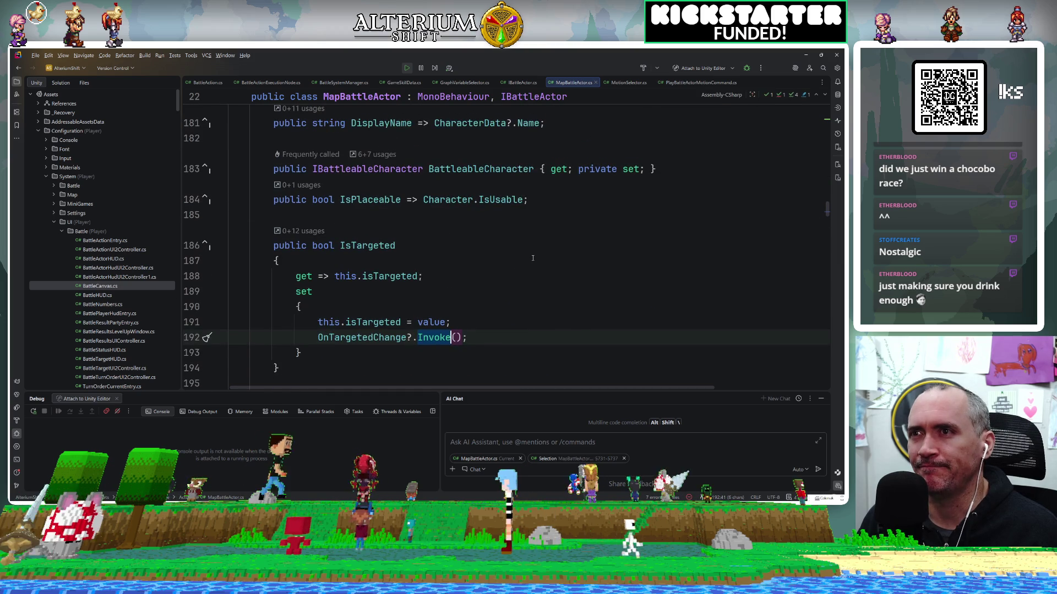
{"action": "scroll", "coordinate": [532, 258], "scroll_direction": "down", "scroll_amount": 8}
{"action": "scroll", "coordinate": [533, 258], "scroll_direction": "up", "scroll_amount": 4}
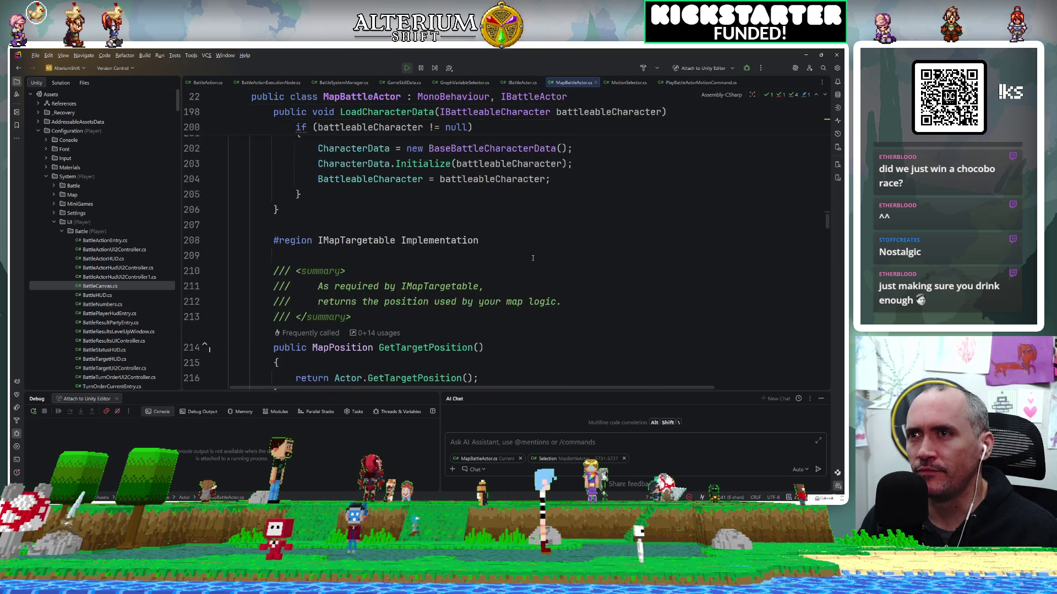
Step: Jump to RefreshAutoStance from File Structure, then to the EnforceDesiredIdleIfReady declaration
{"action": "key", "text": "ctrl+F12"}
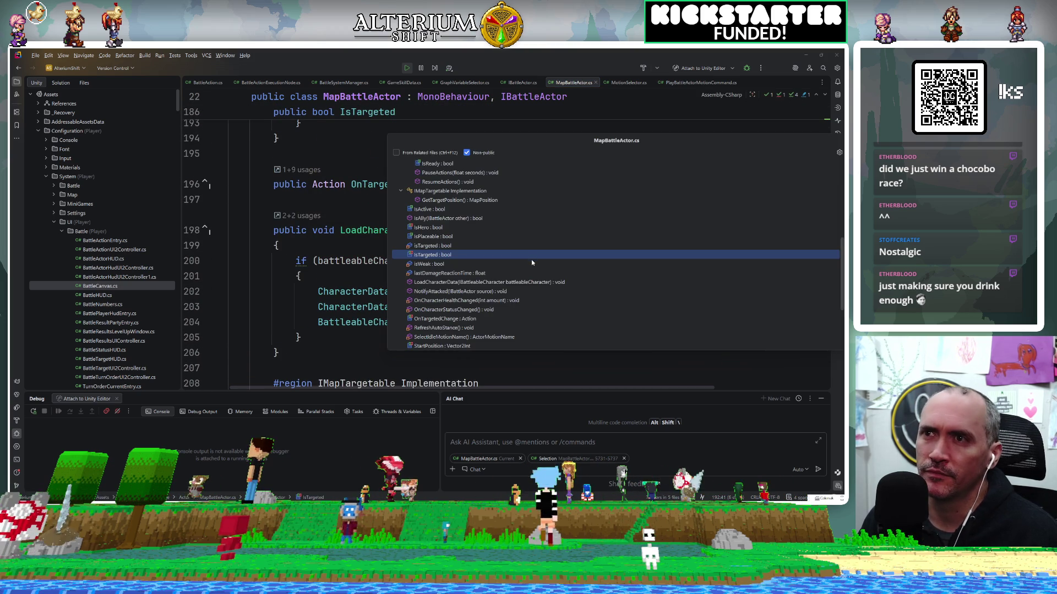
{"action": "scroll", "coordinate": [530, 271], "scroll_direction": "down", "scroll_amount": 3}
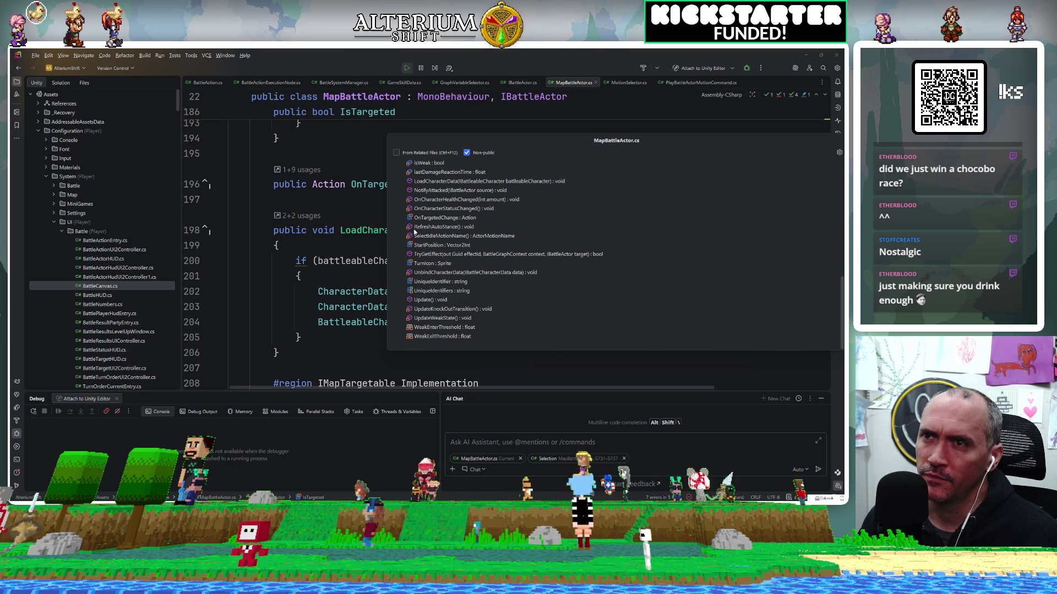
{"action": "left_click", "coordinate": [417, 226]}
{"action": "scroll", "coordinate": [355, 228], "scroll_direction": "down", "scroll_amount": 1}
{"action": "scroll", "coordinate": [355, 227], "scroll_direction": "up", "scroll_amount": 1}
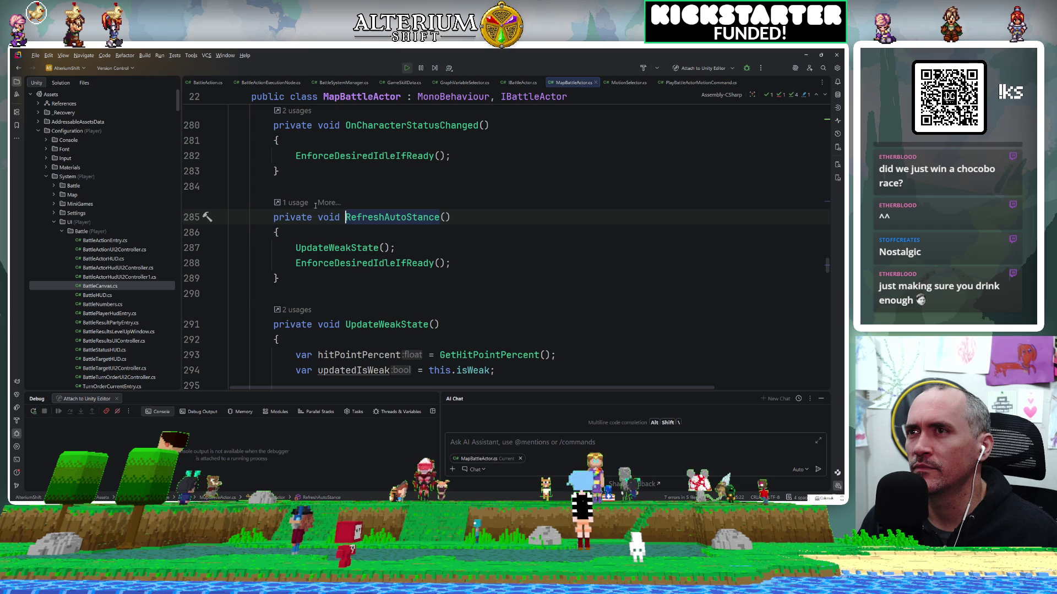
{"action": "left_click", "coordinate": [363, 267], "text": "ctrl"}
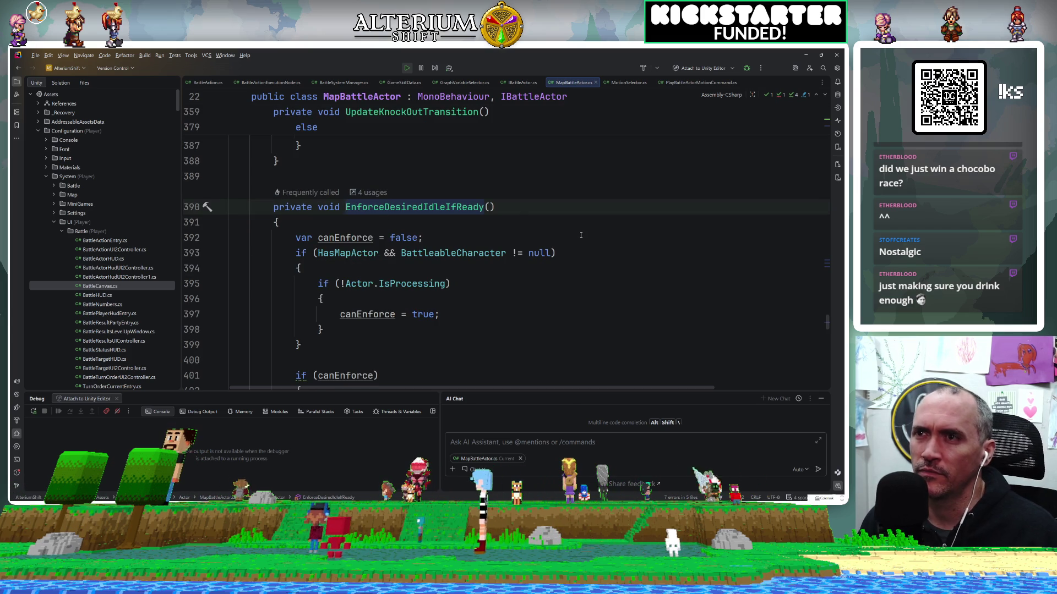
Step: Read through the EnforceDesiredIdleIfReady method body, then launch Smile Game Builder
{"action": "scroll", "coordinate": [581, 235], "scroll_direction": "down", "scroll_amount": 3}
{"action": "scroll", "coordinate": [580, 235], "scroll_direction": "up", "scroll_amount": 2}
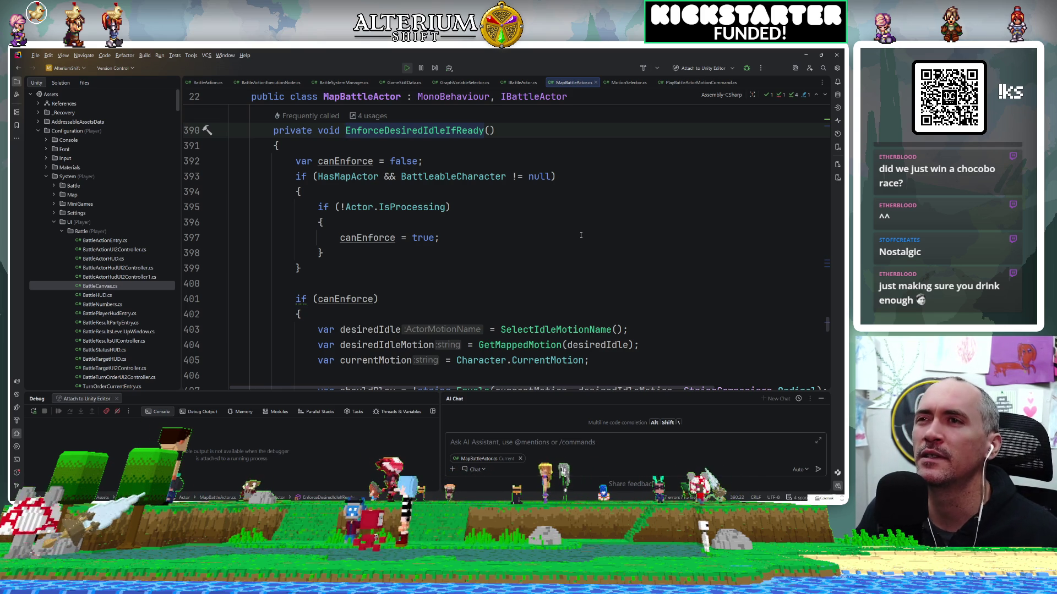
{"action": "scroll", "coordinate": [581, 235], "scroll_direction": "down", "scroll_amount": 1}
{"action": "scroll", "coordinate": [580, 235], "scroll_direction": "up", "scroll_amount": 1}
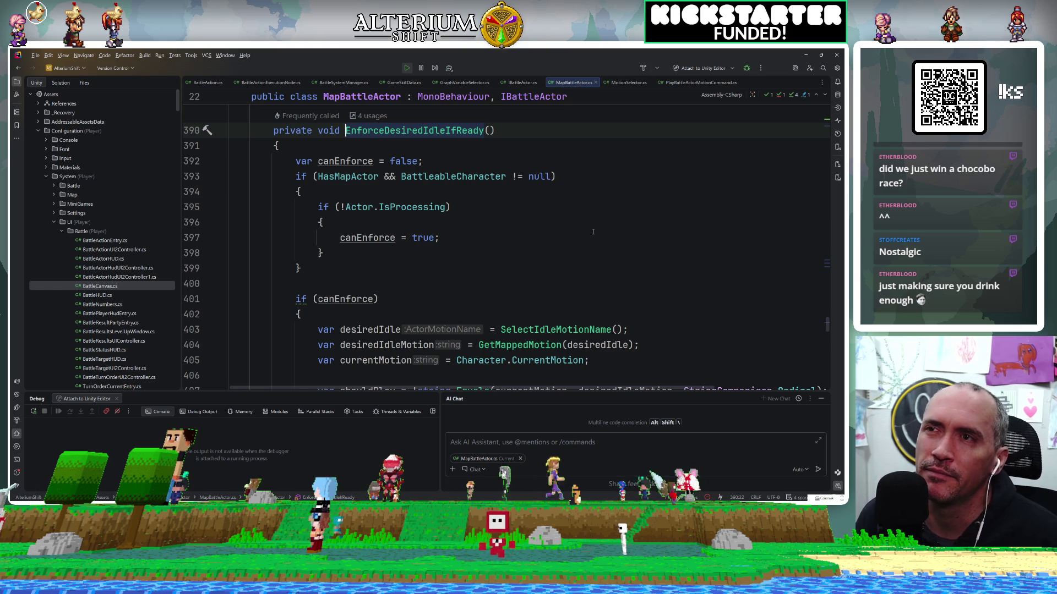
{"action": "scroll", "coordinate": [592, 232], "scroll_direction": "up", "scroll_amount": 2}
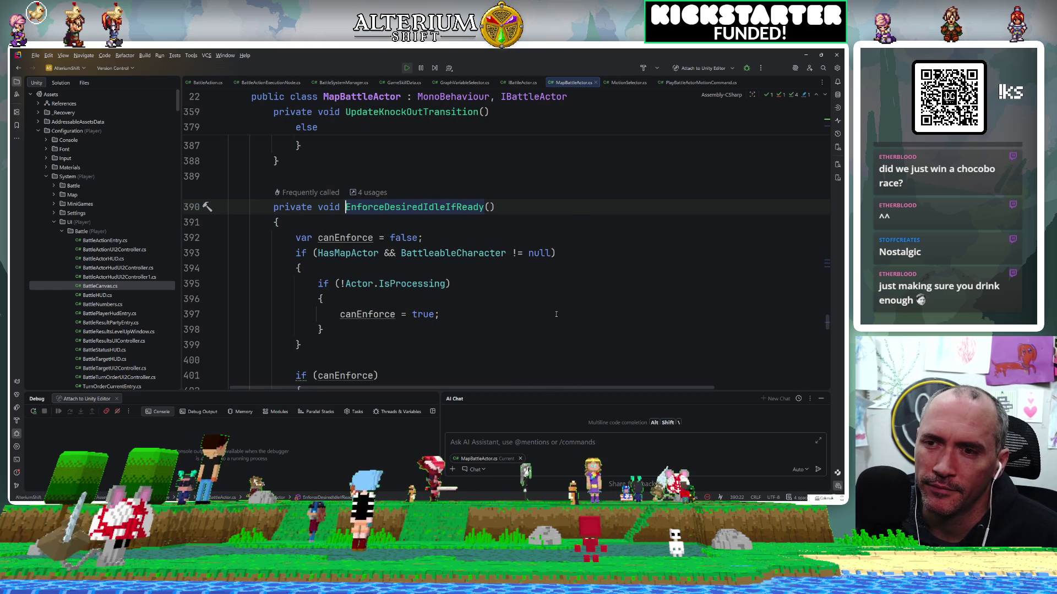
{"action": "scroll", "coordinate": [556, 314], "scroll_direction": "down", "scroll_amount": 5}
{"action": "scroll", "coordinate": [556, 314], "scroll_direction": "up", "scroll_amount": 2}
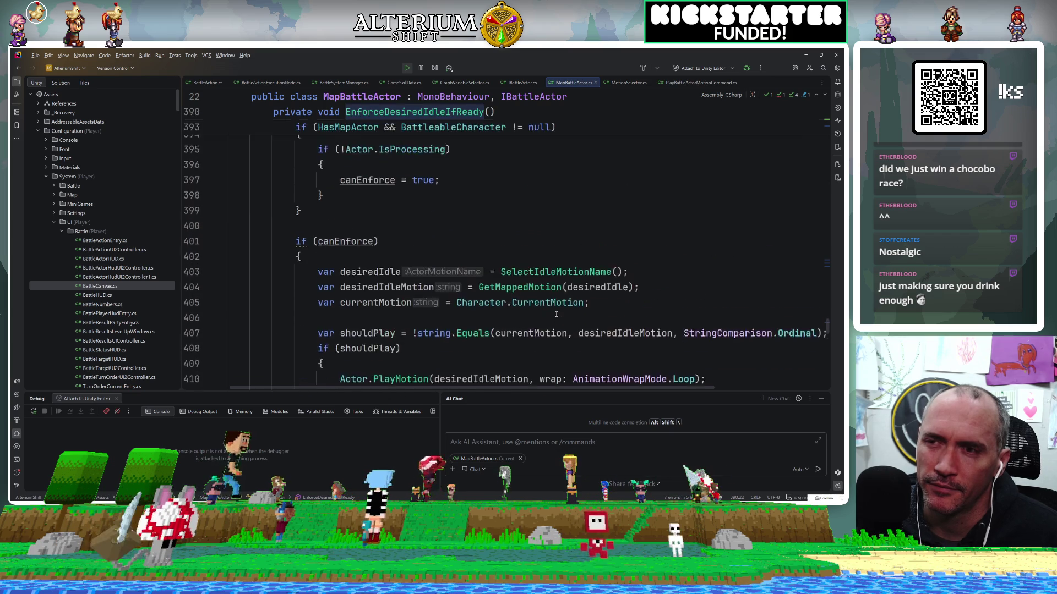
{"action": "scroll", "coordinate": [556, 314], "scroll_direction": "up", "scroll_amount": 3}
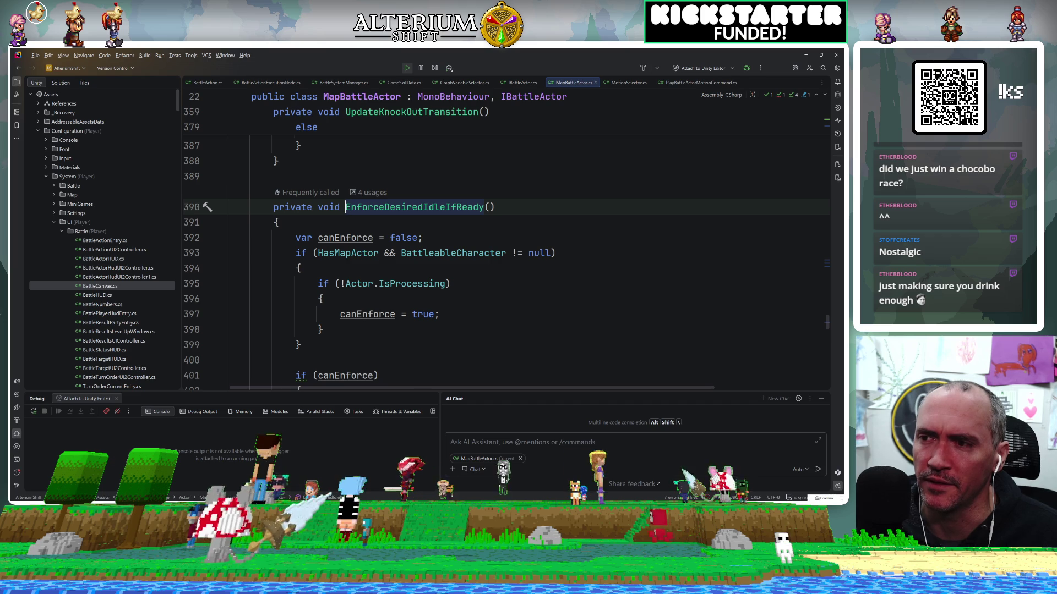
{"action": "left_click", "coordinate": [270, 483]}
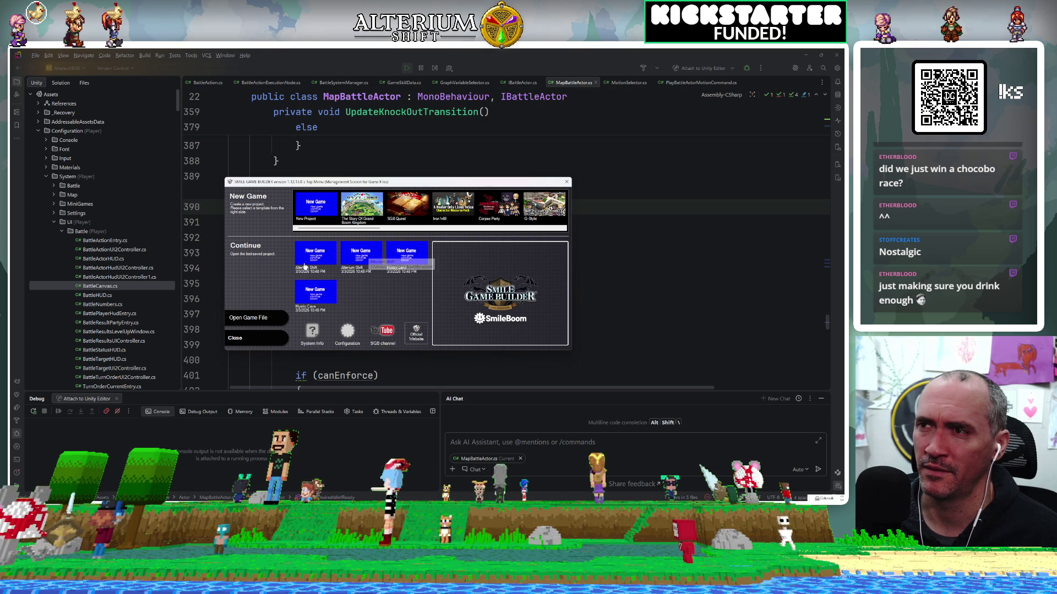
Step: Load a recent project under Continue and bring Unity Version Control forward
{"action": "left_click", "coordinate": [358, 253]}
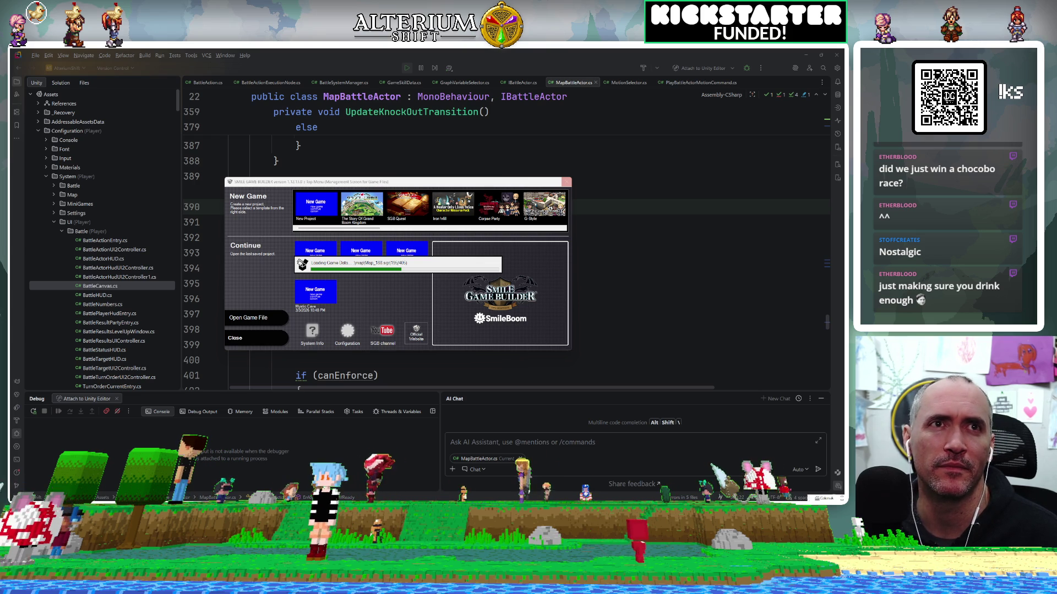
{"action": "left_click", "coordinate": [752, 64]}
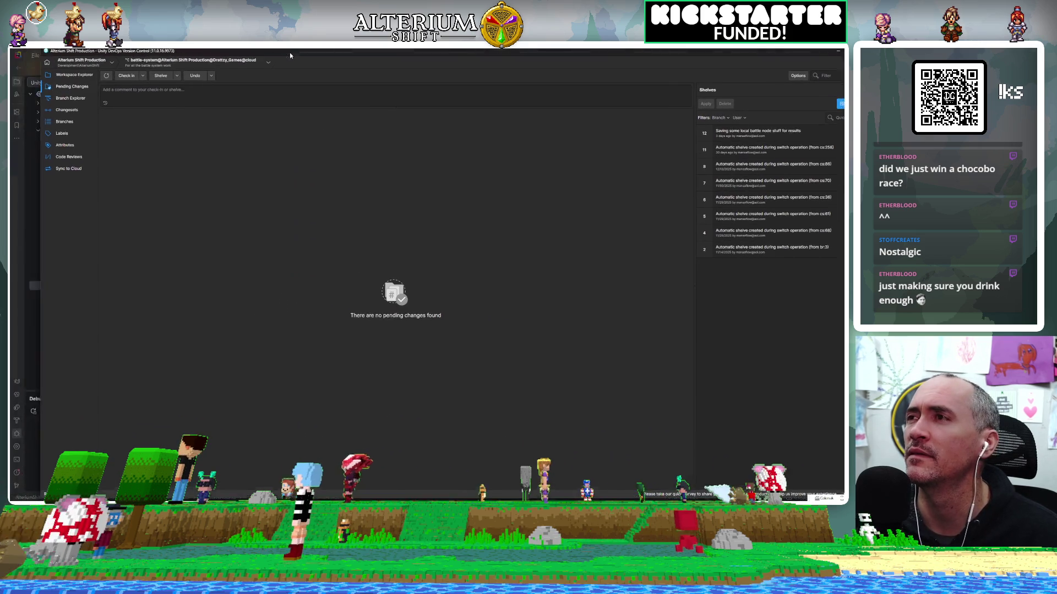
Step: Return to Smile Game Builder's loaded project and select the event tile on the Start map
{"action": "left_click_drag", "start_coordinate": [195, 49], "coordinate": [195, 51]}
{"action": "key", "text": "alt+Tab"}
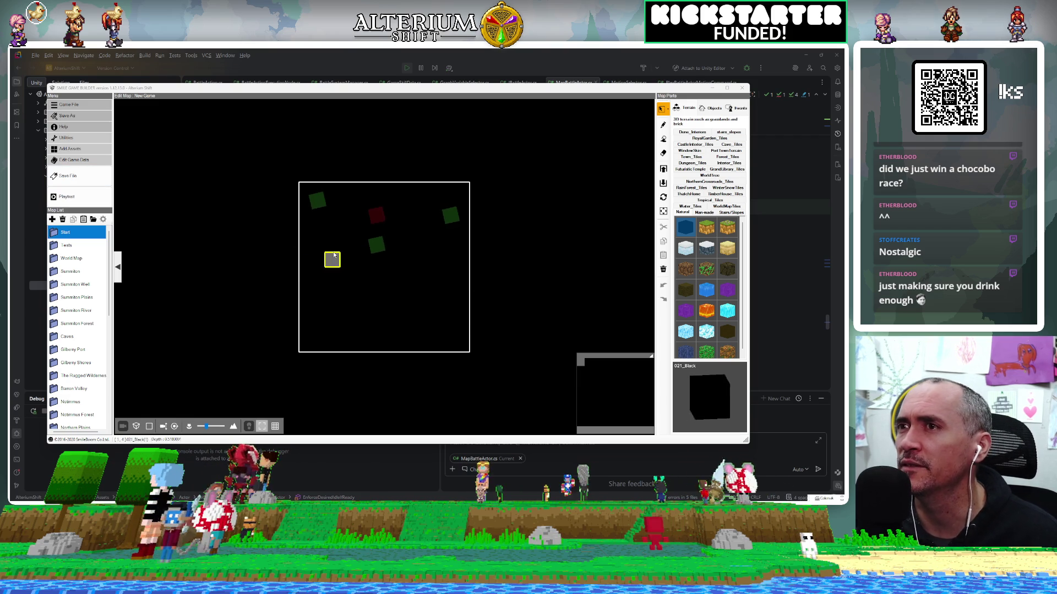
{"action": "left_click", "coordinate": [312, 201]}
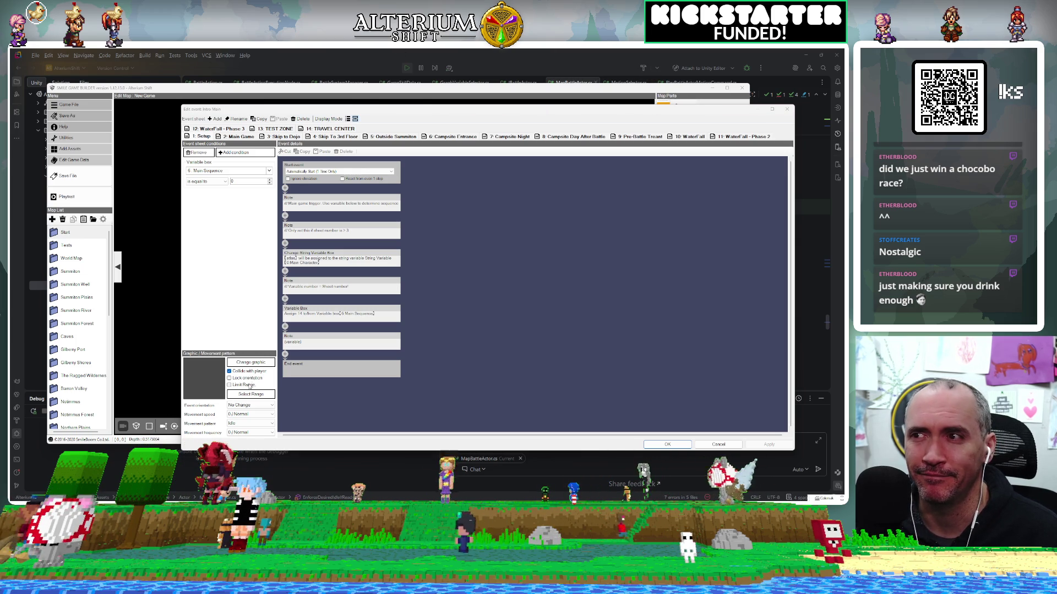
Step: Start changing the Main event's graphic from the Edit Event window
{"action": "left_click", "coordinate": [259, 363]}
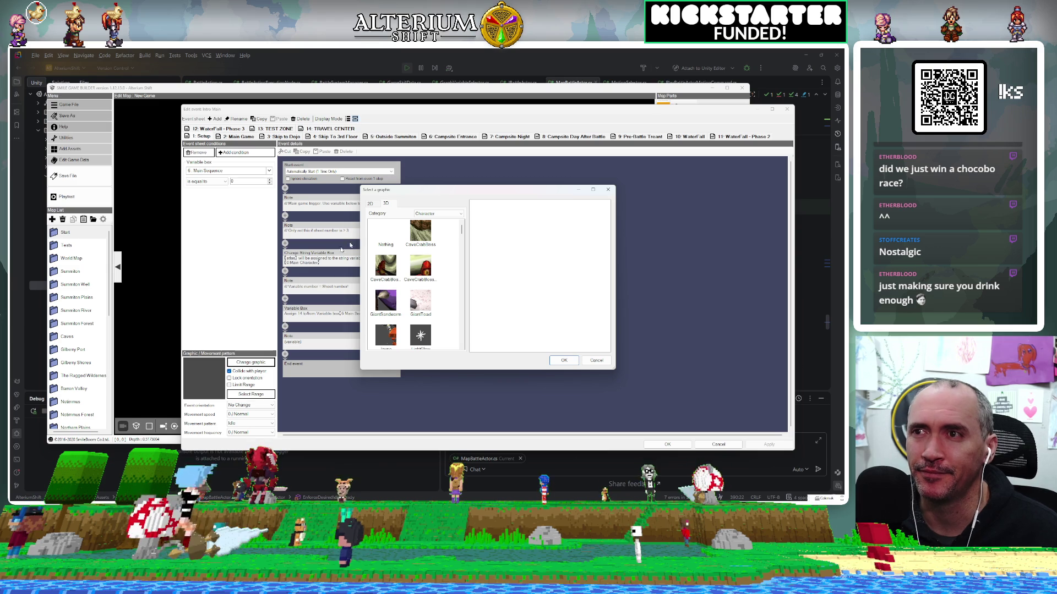
Step: Choose the Atlas sprite among the 2D character graphics and fit its preview
{"action": "left_click", "coordinate": [377, 205]}
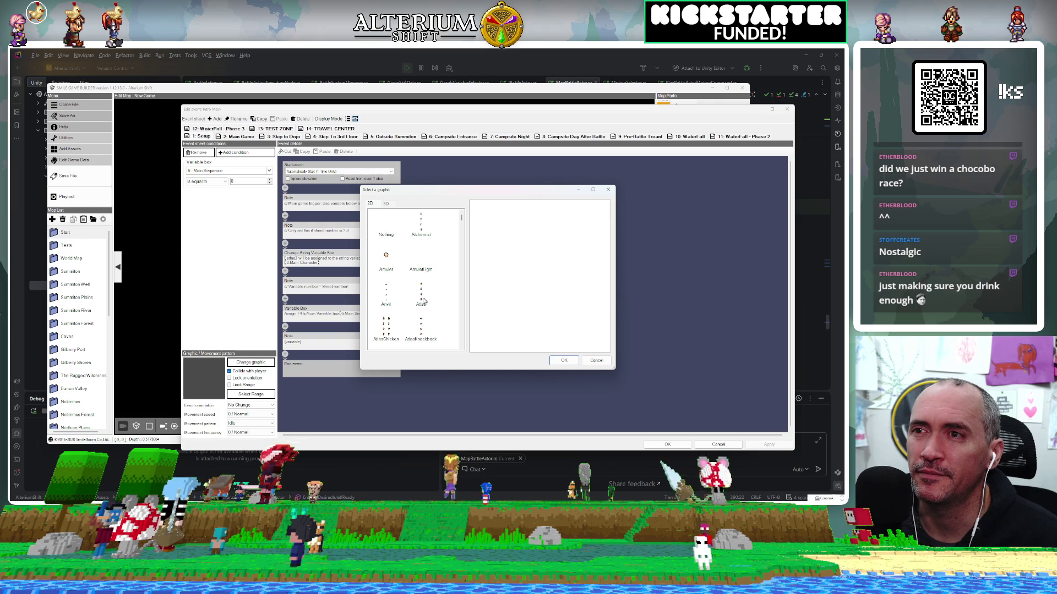
{"action": "scroll", "coordinate": [413, 308], "scroll_direction": "down", "scroll_amount": 2}
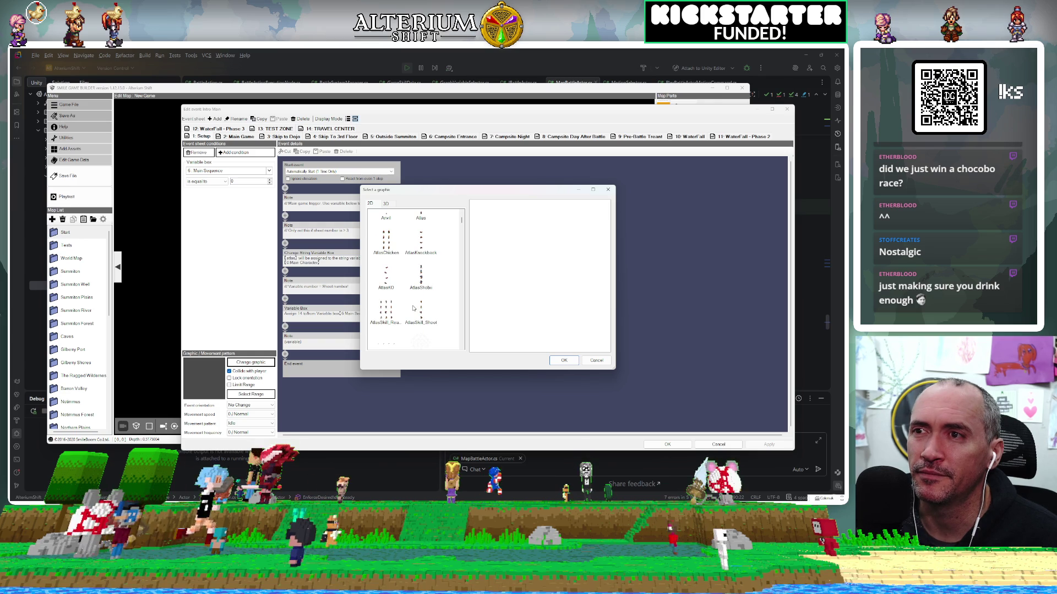
{"action": "left_click", "coordinate": [420, 217]}
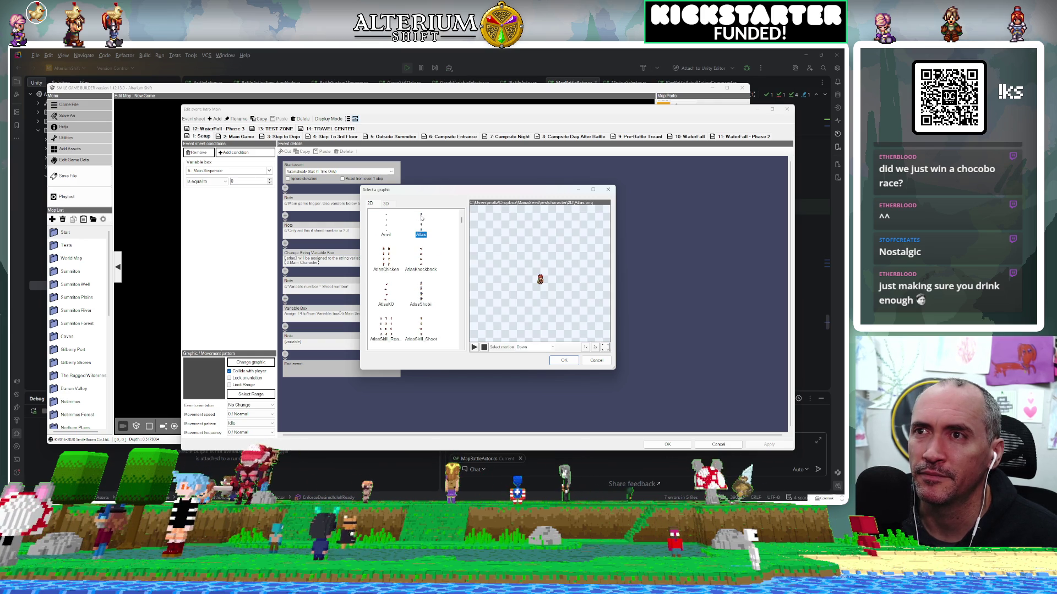
{"action": "left_click", "coordinate": [606, 349]}
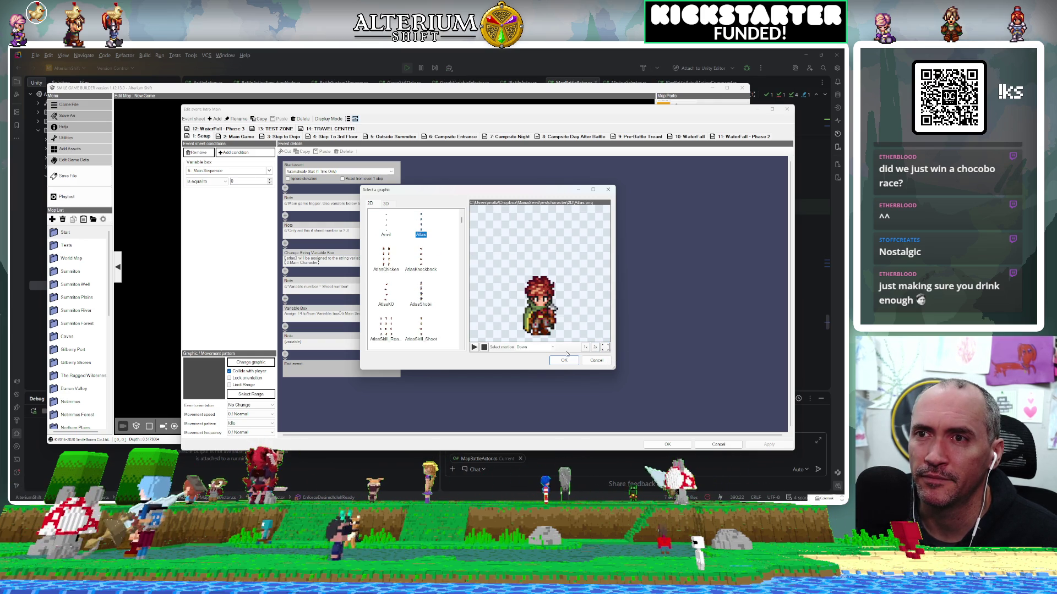
Step: Preview Atlas's win motion from the character motion list
{"action": "left_click", "coordinate": [552, 347]}
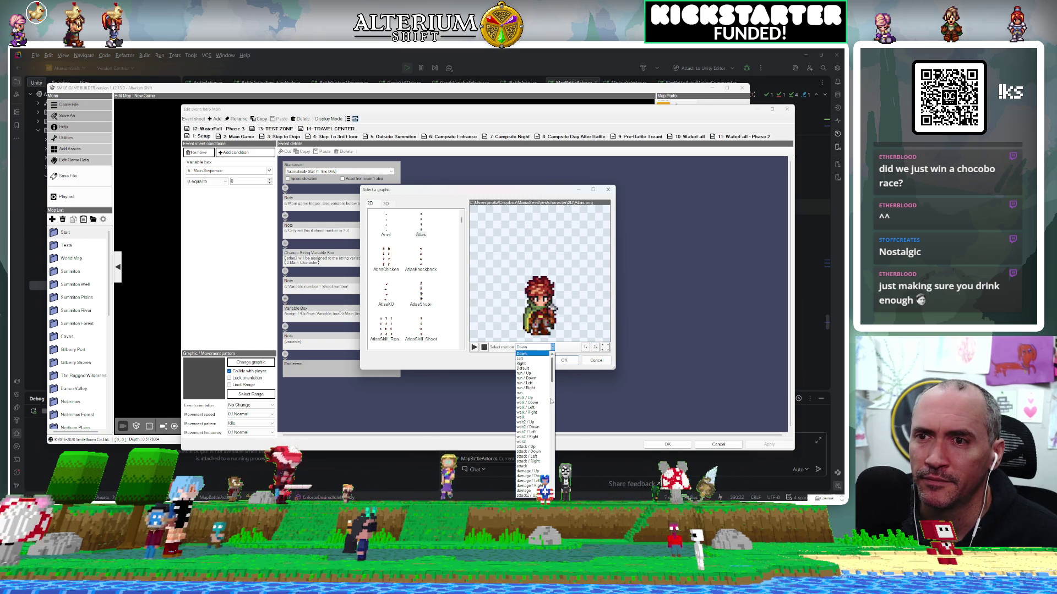
{"action": "scroll", "coordinate": [550, 497], "scroll_direction": "down", "scroll_amount": 15}
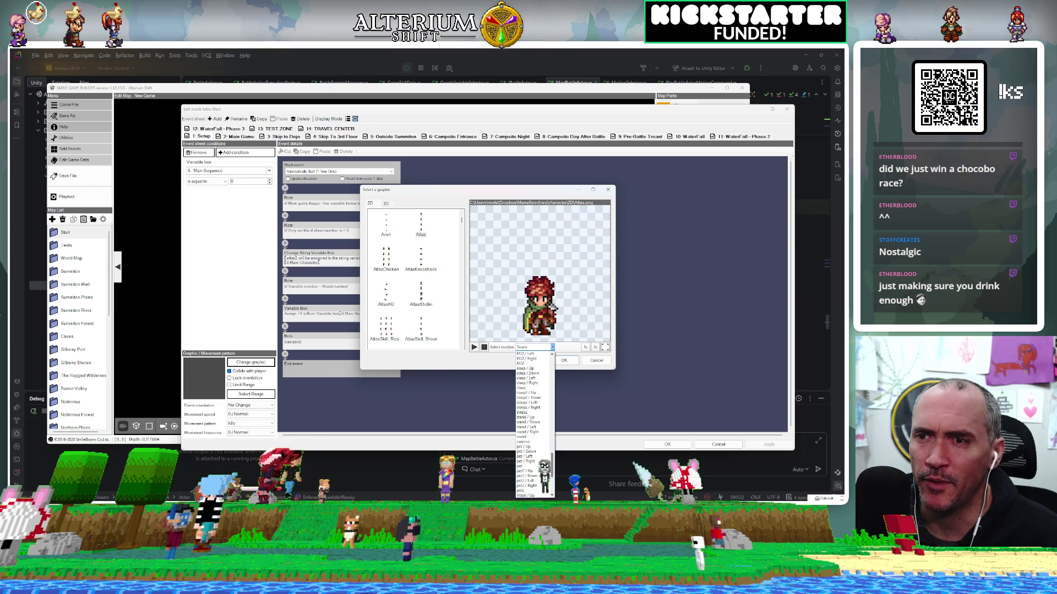
{"action": "scroll", "coordinate": [550, 496], "scroll_direction": "up", "scroll_amount": 3}
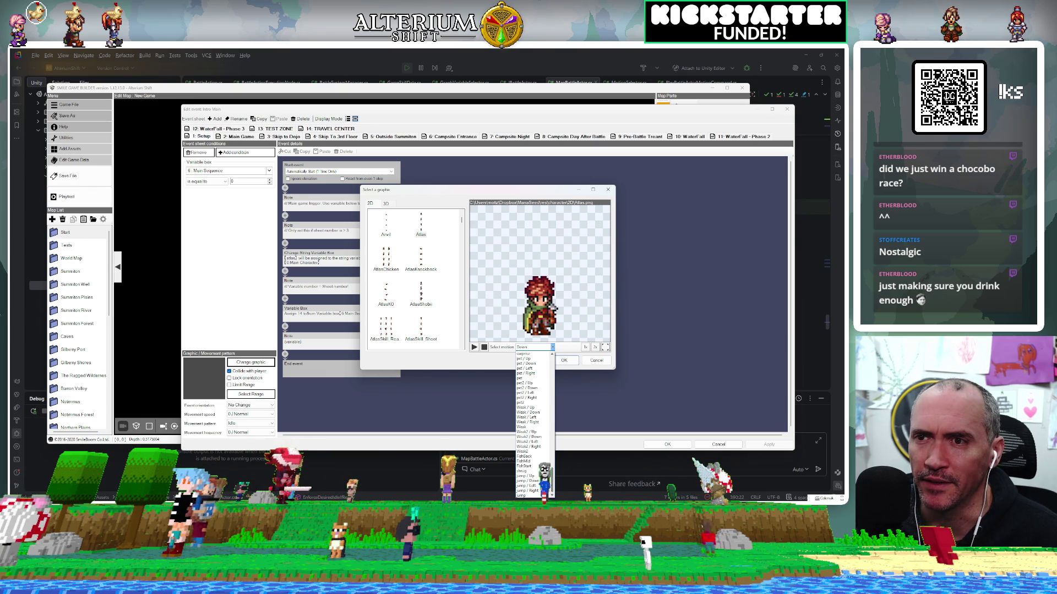
{"action": "scroll", "coordinate": [550, 489], "scroll_direction": "down", "scroll_amount": 3}
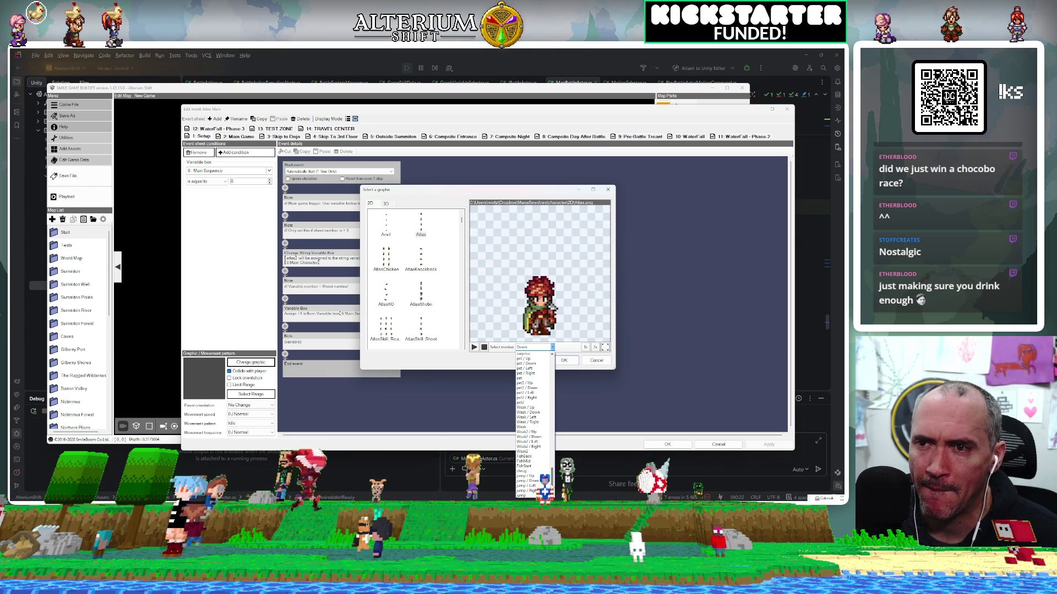
{"action": "mouse_move", "coordinate": [551, 485]}
{"action": "left_mouse_down"}
{"action": "mouse_move", "coordinate": [559, 357]}
{"action": "mouse_move", "coordinate": [551, 412]}
{"action": "left_mouse_up"}
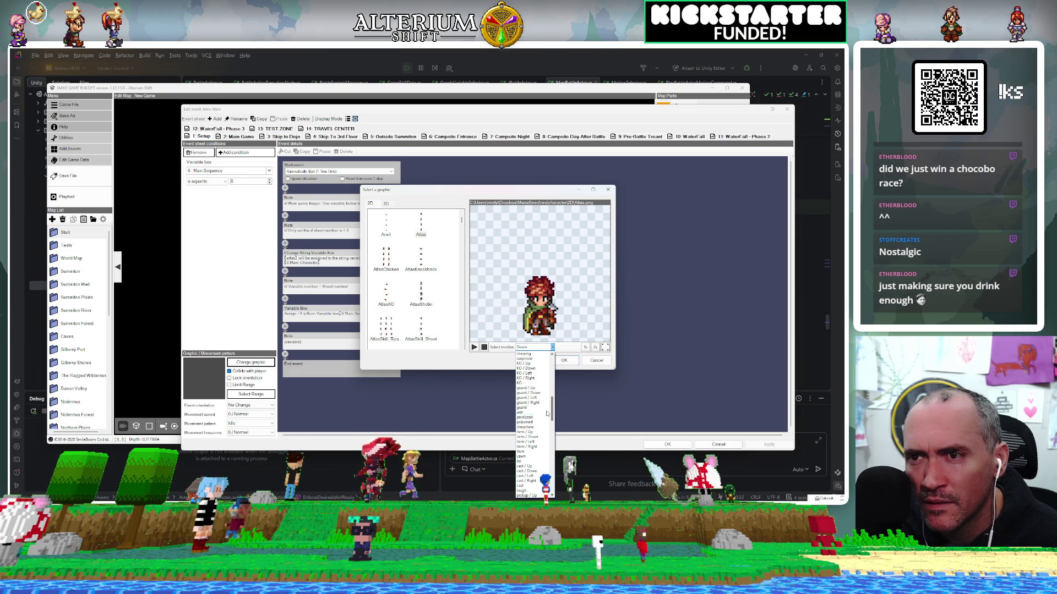
{"action": "left_click", "coordinate": [530, 413]}
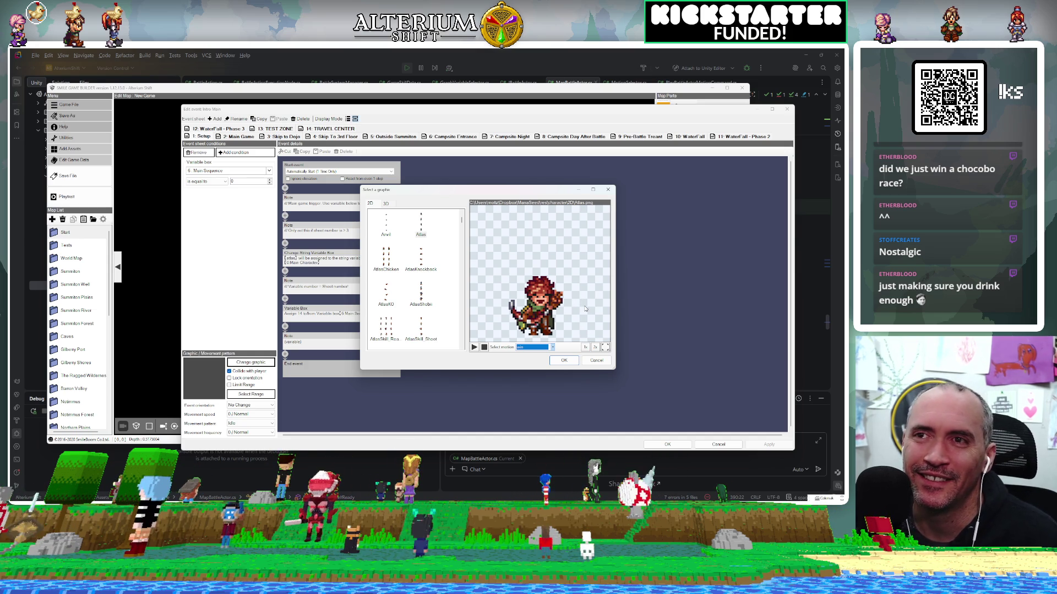
Step: Close the motion list and cancel the graphic selection without applying it
{"action": "left_click", "coordinate": [552, 347]}
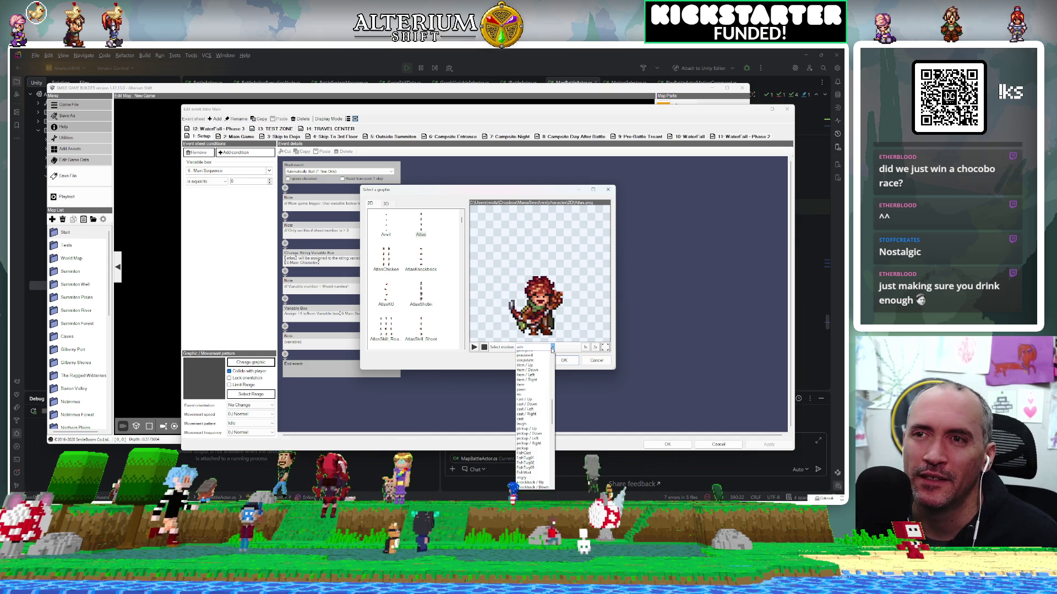
{"action": "left_click", "coordinate": [588, 363]}
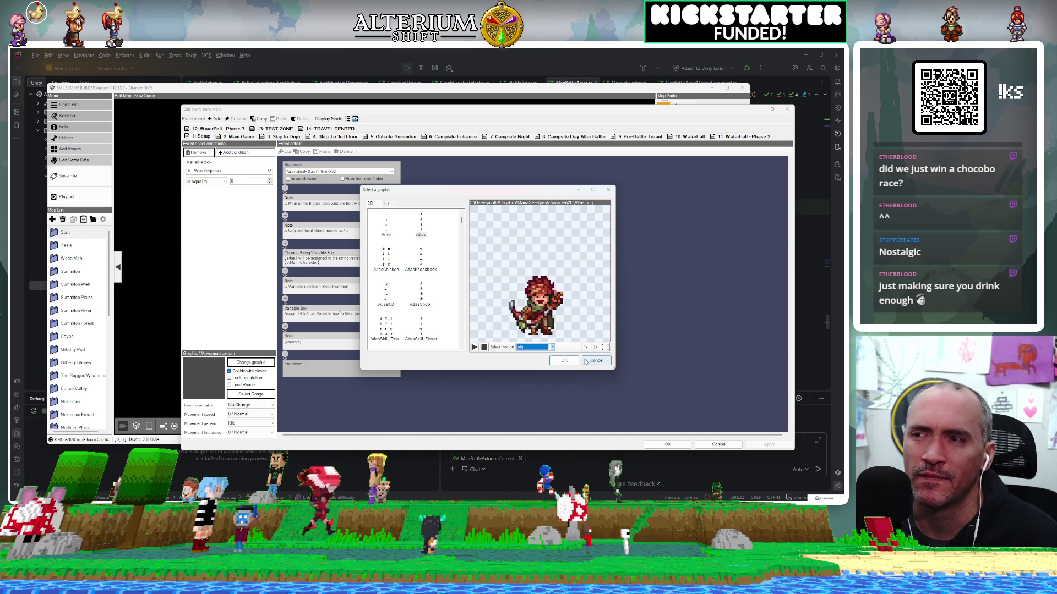
{"action": "left_click", "coordinate": [592, 365]}
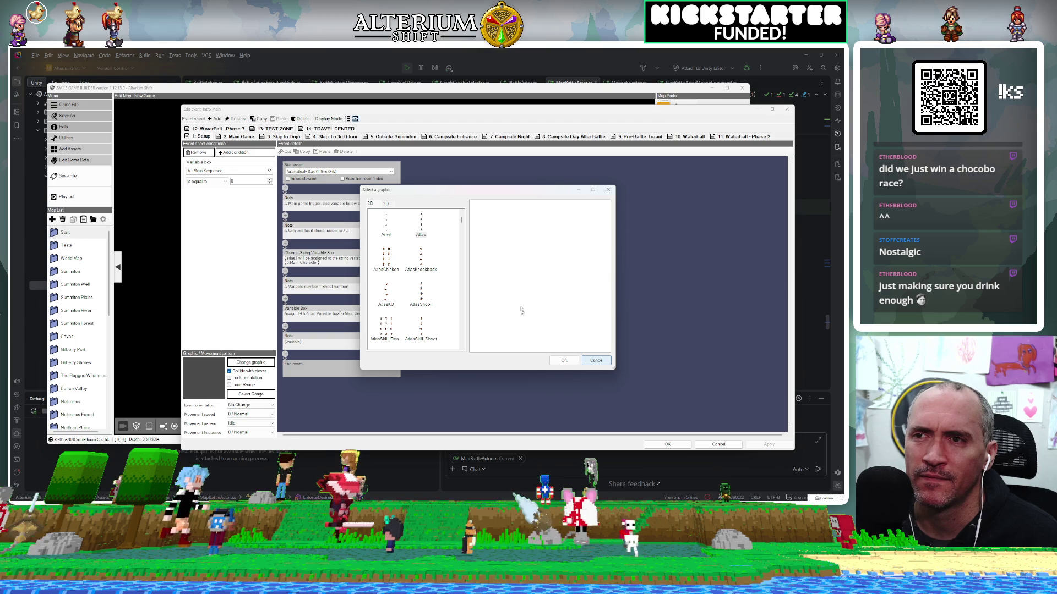
{"action": "left_click", "coordinate": [564, 360]}
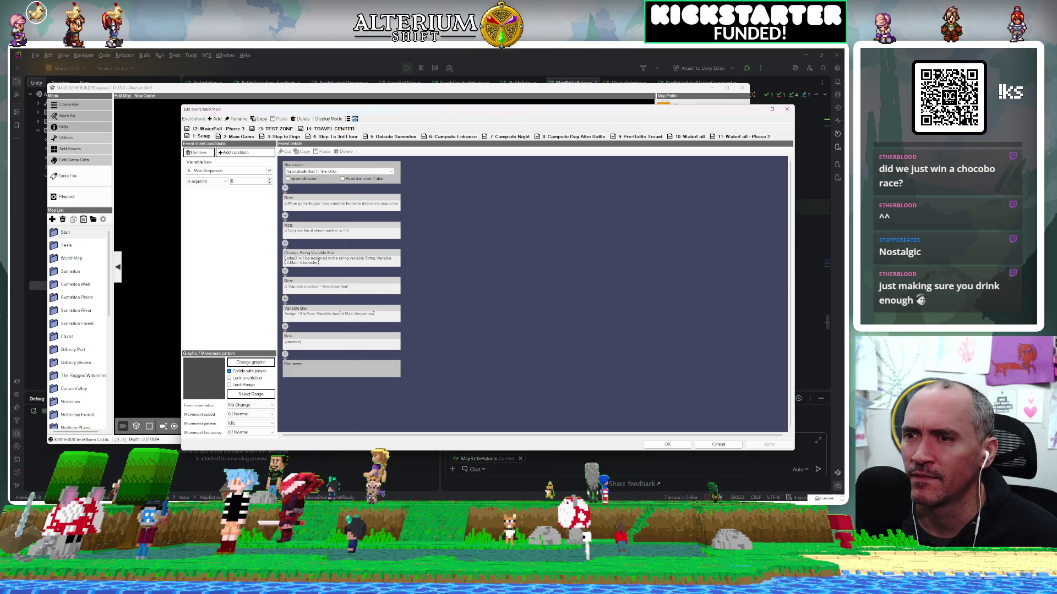
{"action": "key", "text": "alt+Tab"}
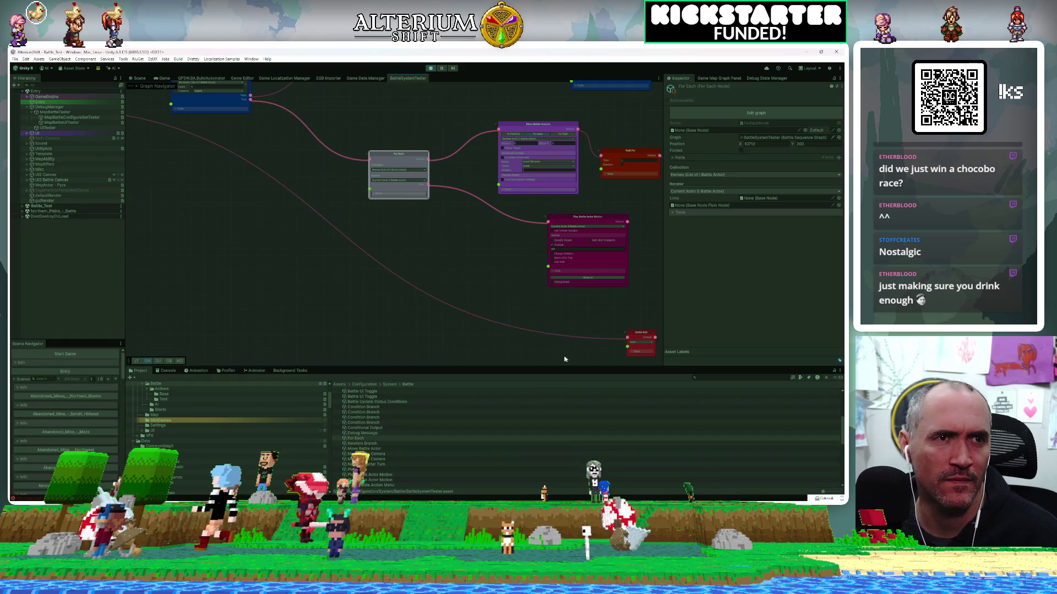
Step: Stop play mode and make the Project panel taller
{"action": "left_click", "coordinate": [429, 68]}
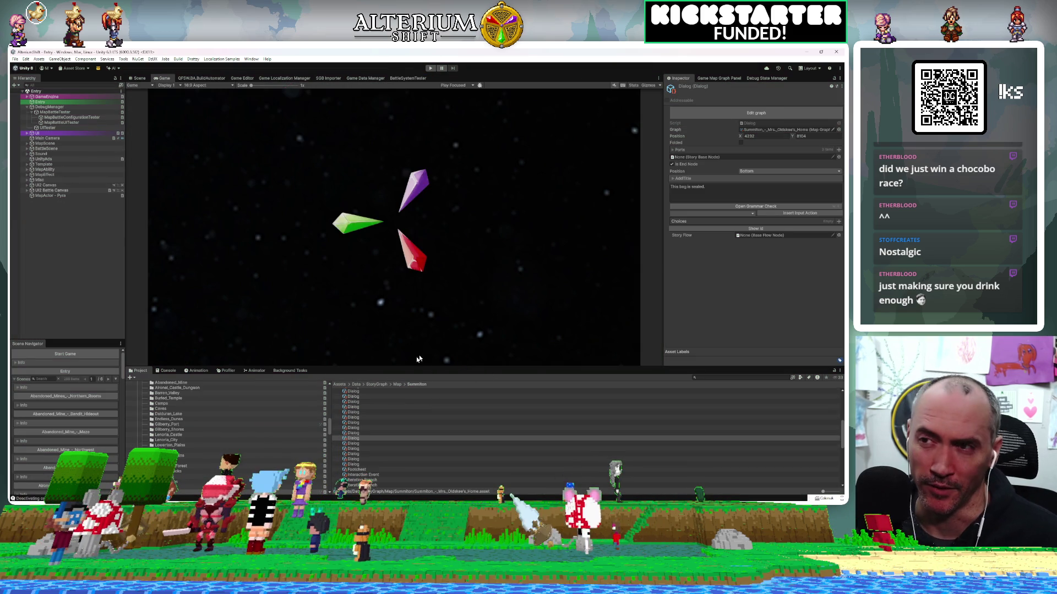
{"action": "left_click_drag", "start_coordinate": [406, 366], "coordinate": [406, 301]}
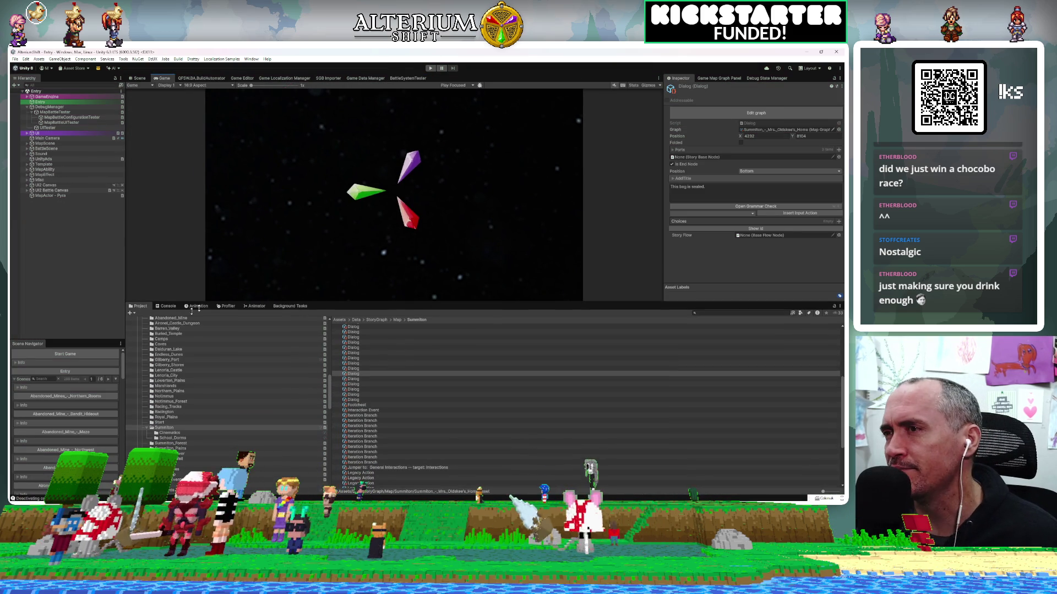
{"action": "scroll", "coordinate": [141, 384], "scroll_direction": "down", "scroll_amount": 10}
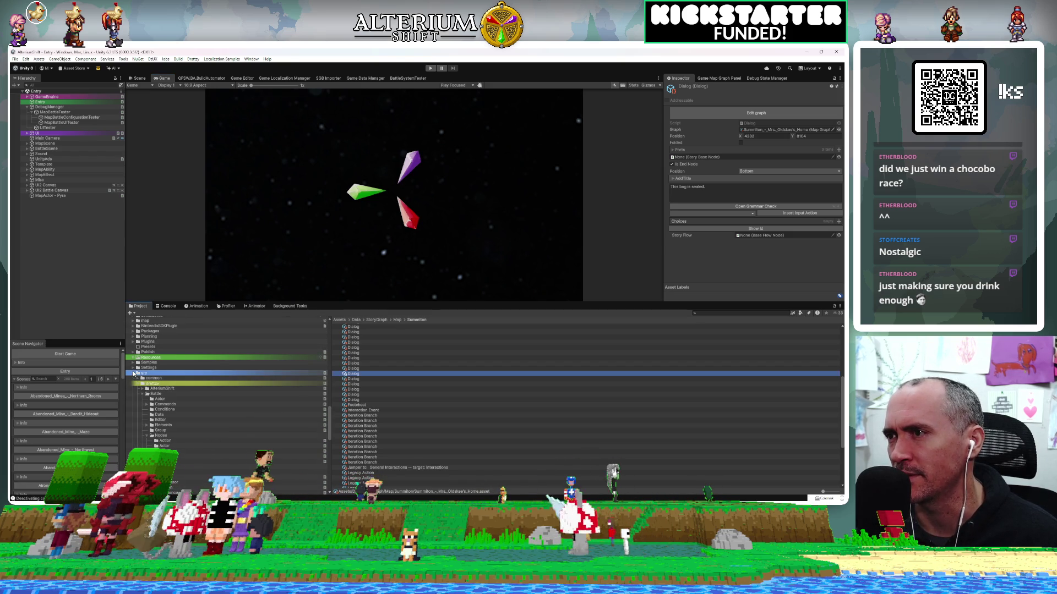
{"action": "scroll", "coordinate": [147, 387], "scroll_direction": "up", "scroll_amount": 5}
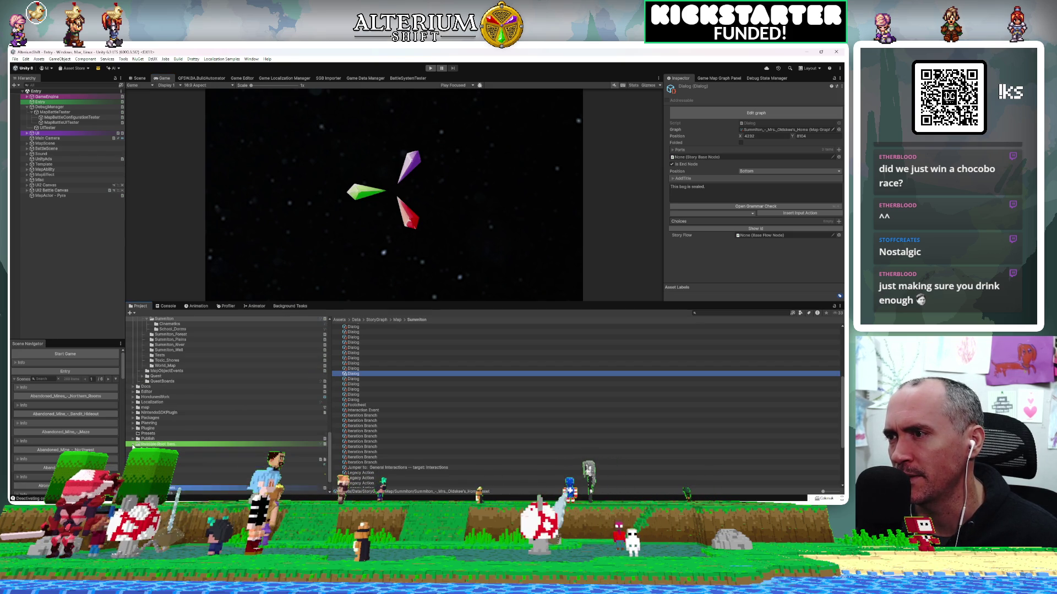
{"action": "scroll", "coordinate": [132, 447], "scroll_direction": "down", "scroll_amount": 6}
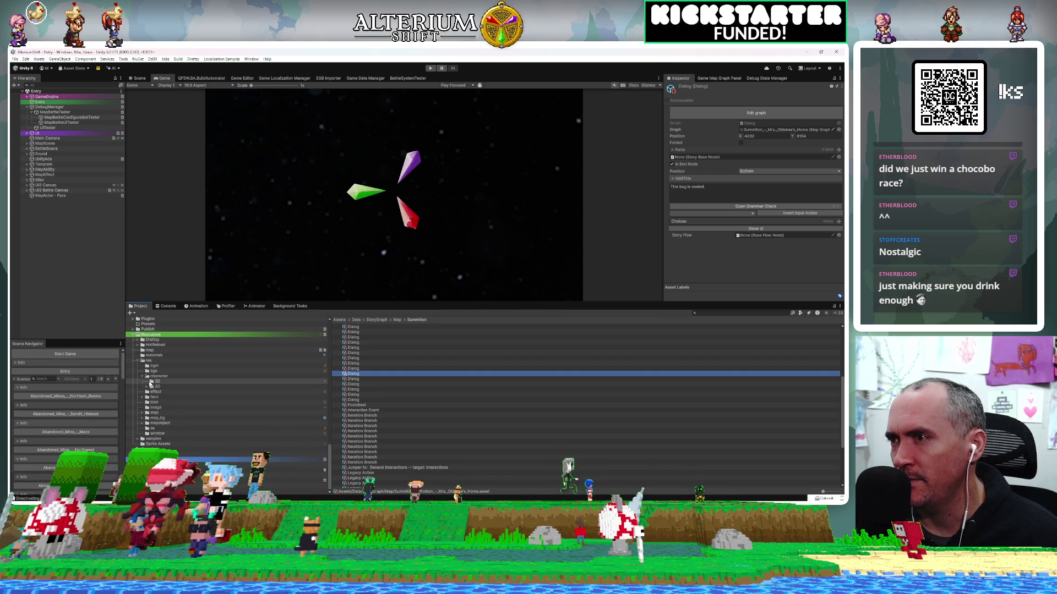
Step: Open Resources/res/character/2D and browse its character atlas sprite assets
{"action": "left_click", "coordinate": [308, 378]}
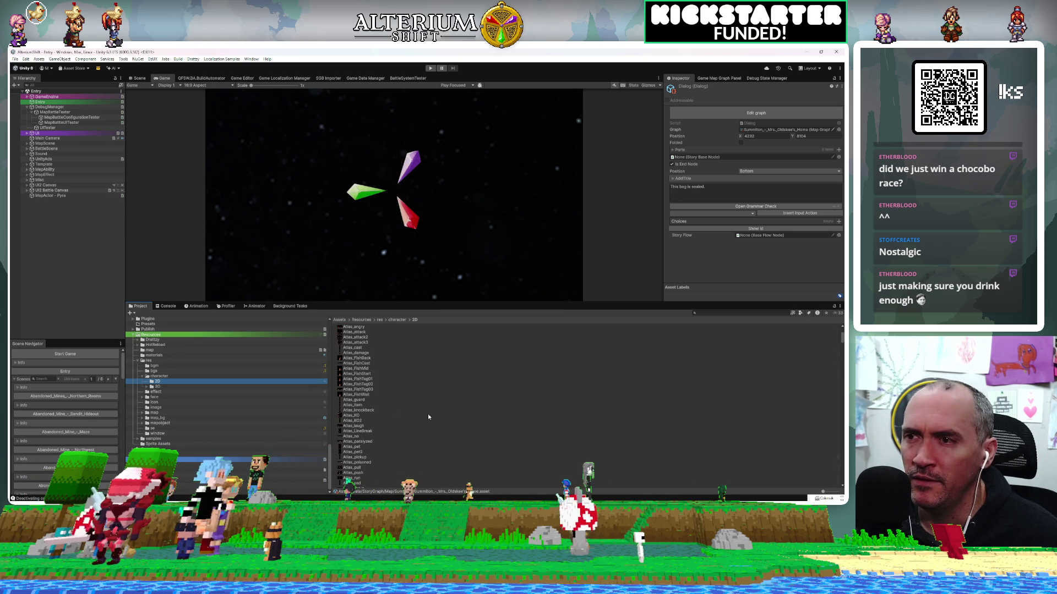
{"action": "scroll", "coordinate": [427, 414], "scroll_direction": "down", "scroll_amount": 2}
{"action": "scroll", "coordinate": [428, 414], "scroll_direction": "down", "scroll_amount": 5}
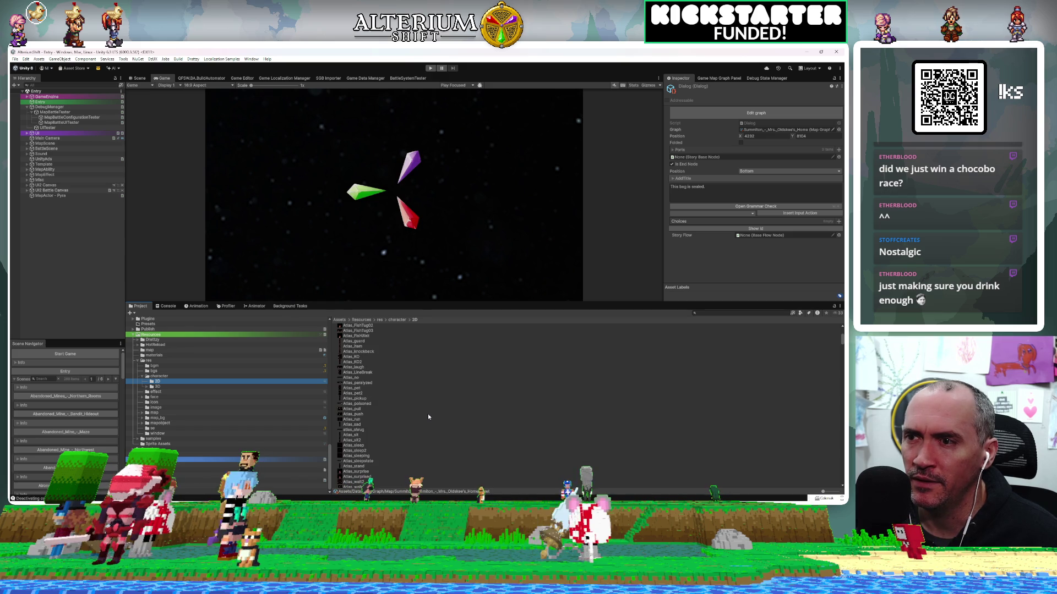
{"action": "scroll", "coordinate": [427, 414], "scroll_direction": "down", "scroll_amount": 1}
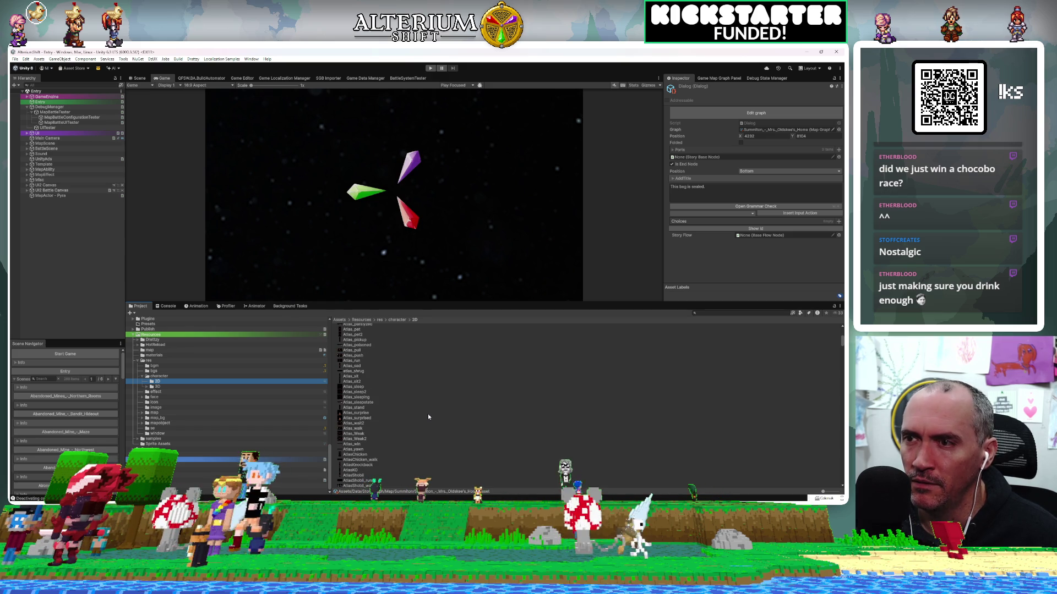
{"action": "scroll", "coordinate": [428, 414], "scroll_direction": "down", "scroll_amount": 3}
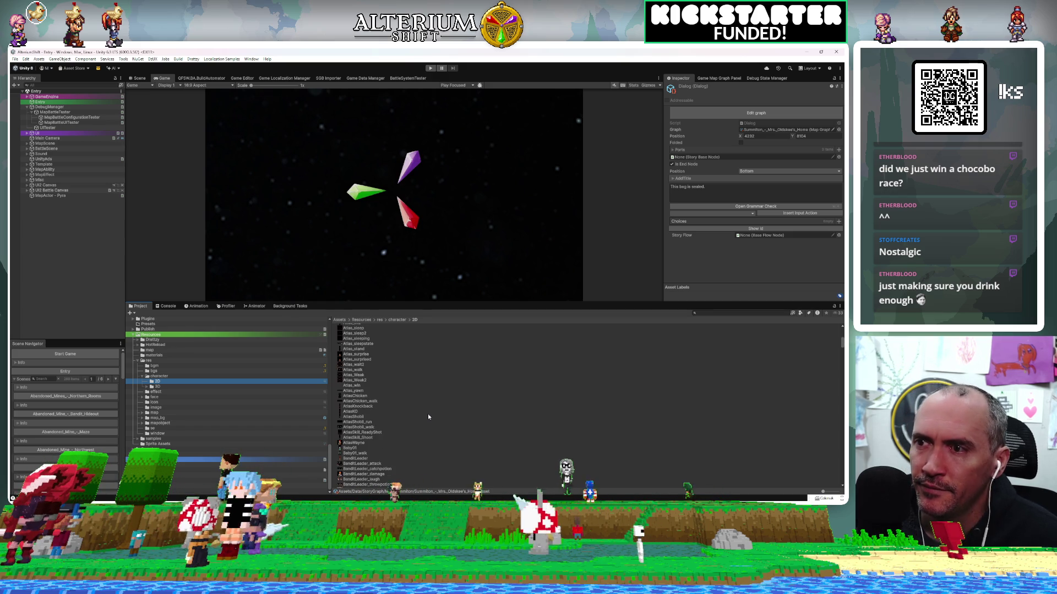
{"action": "scroll", "coordinate": [428, 413], "scroll_direction": "up", "scroll_amount": 6}
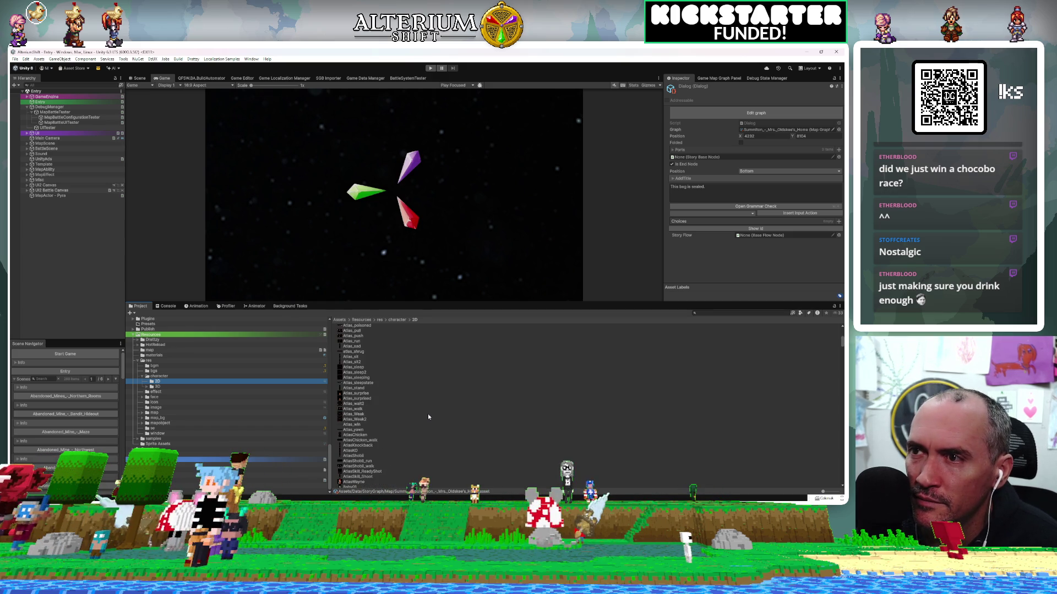
{"action": "scroll", "coordinate": [428, 414], "scroll_direction": "up", "scroll_amount": 1}
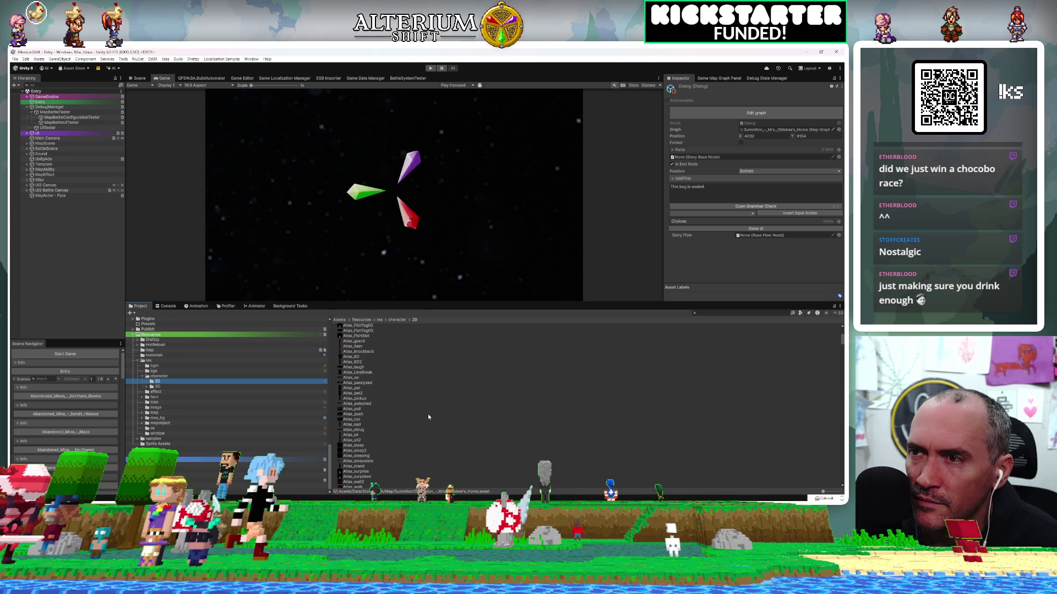
{"action": "scroll", "coordinate": [428, 414], "scroll_direction": "up", "scroll_amount": 1}
{"action": "left_click", "coordinate": [743, 312]}
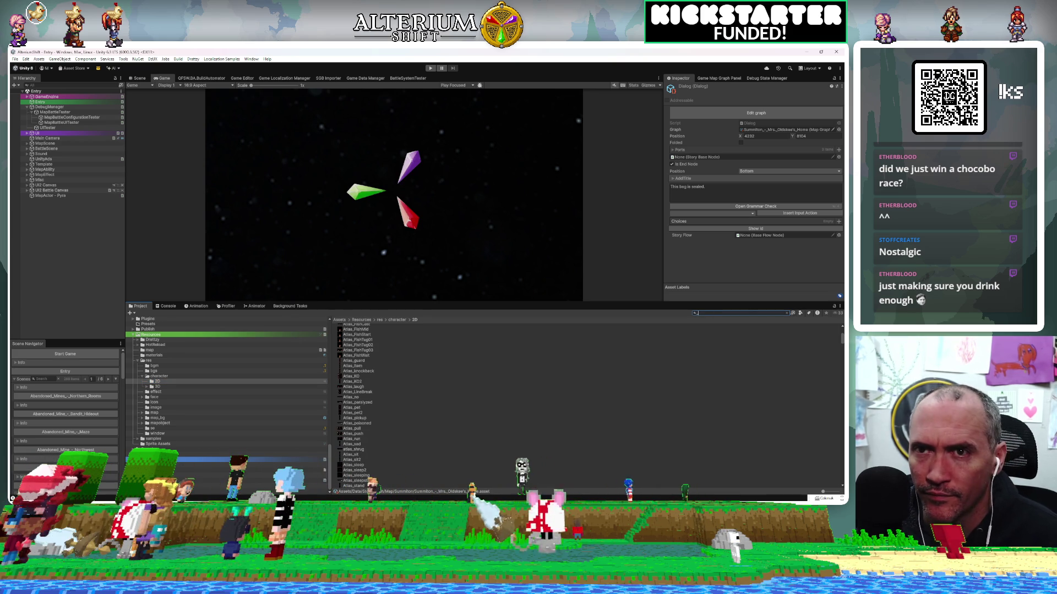
Step: Filter project assets to _win, inspect the Sage_win texture, and enter play mode
{"action": "type", "text": "_win"}
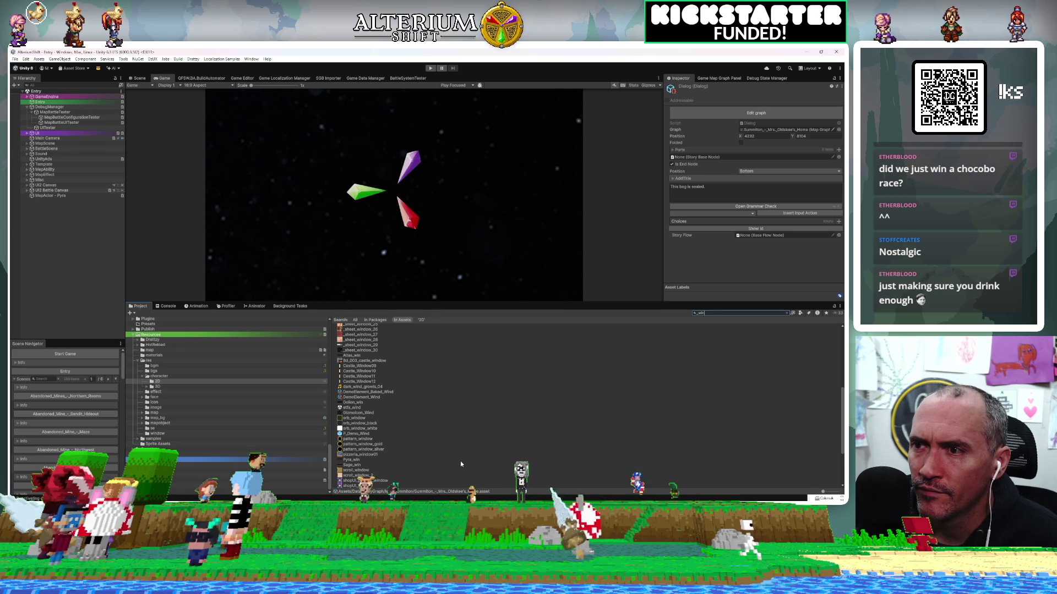
{"action": "left_click", "coordinate": [356, 465]}
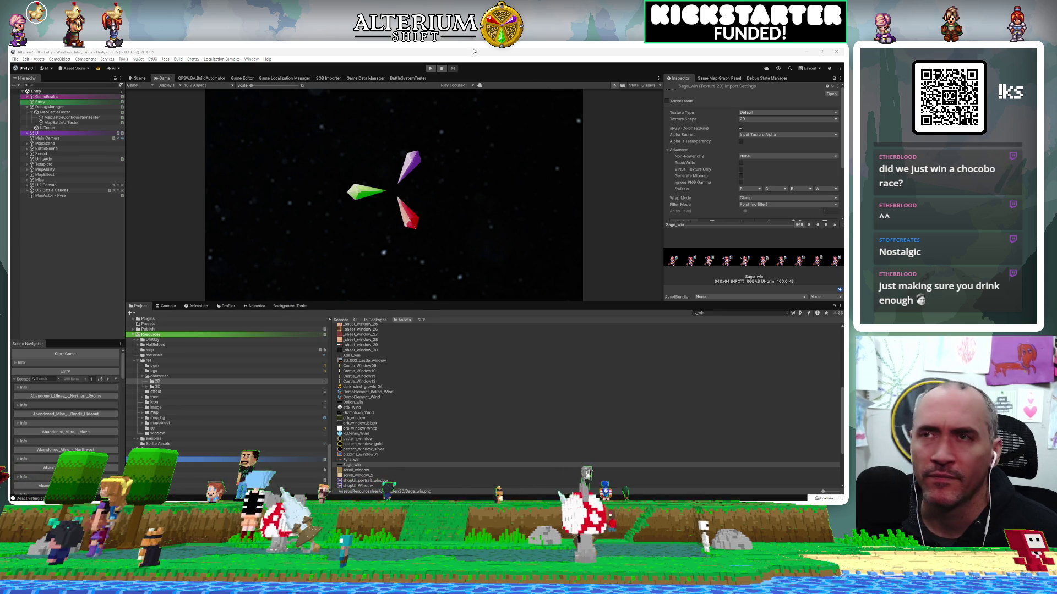
{"action": "left_click", "coordinate": [431, 69]}
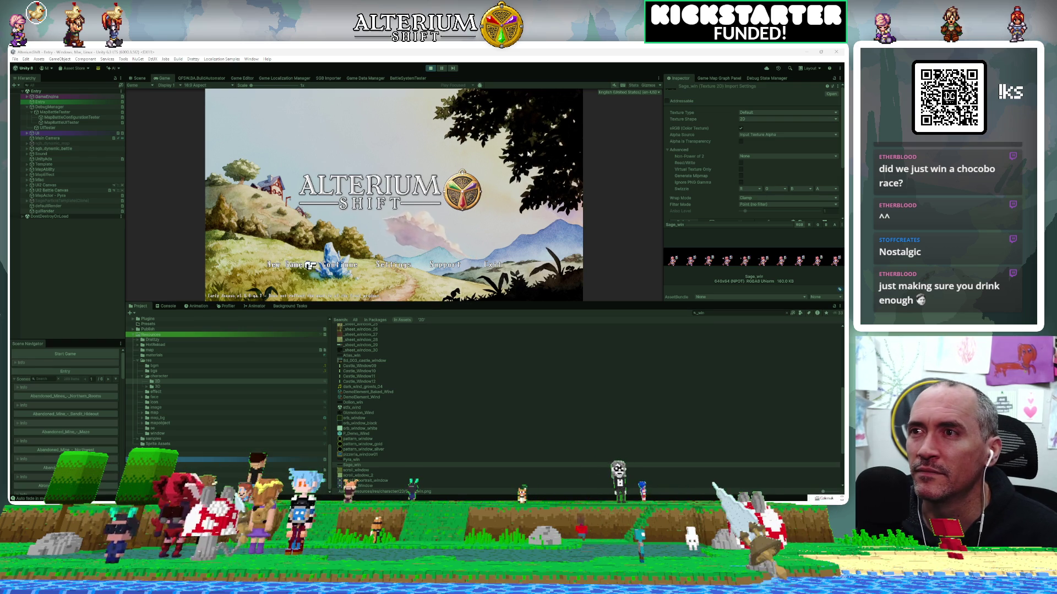
Step: Continue from the Battle Test save slot and enlarge the Game view
{"action": "left_click", "coordinate": [461, 170]}
{"action": "left_click", "coordinate": [462, 172]}
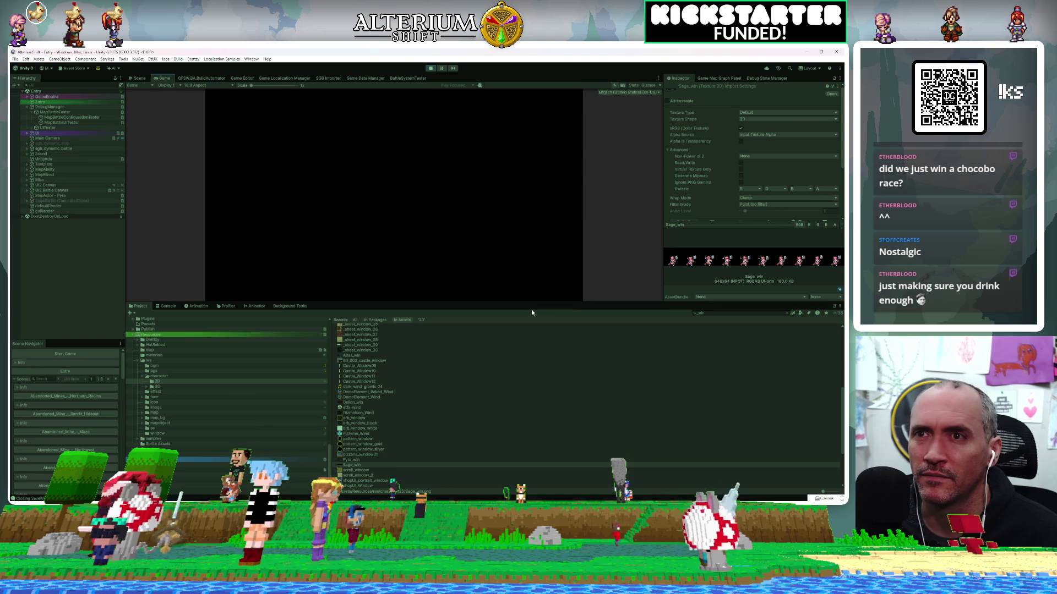
{"action": "left_click_drag", "start_coordinate": [591, 302], "coordinate": [584, 392]}
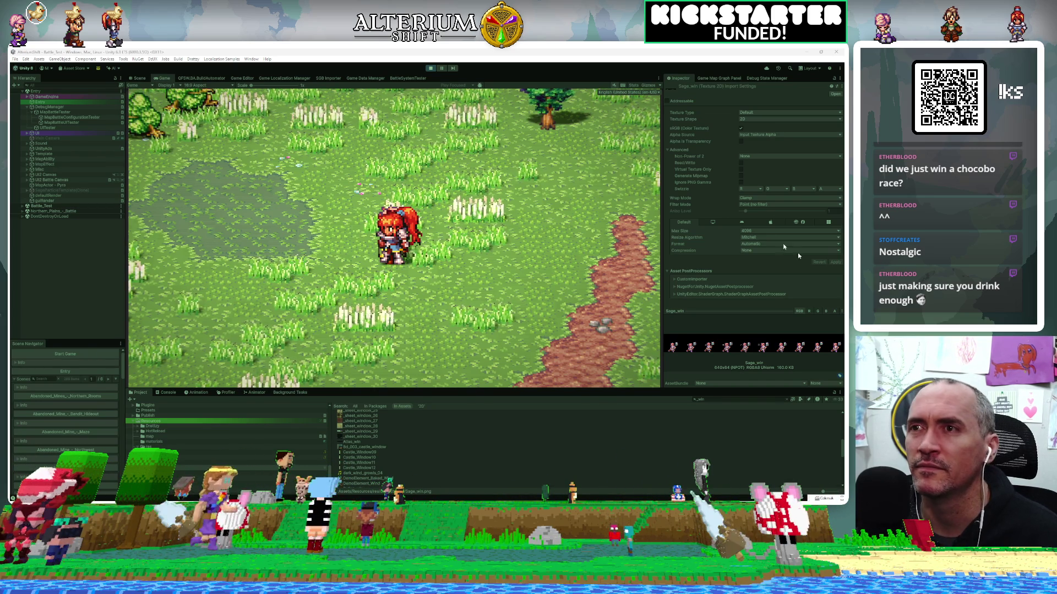
Step: Walk the player north, select MapBattleTester, and run its full battle test sequence
{"action": "key", "text": "Up"}
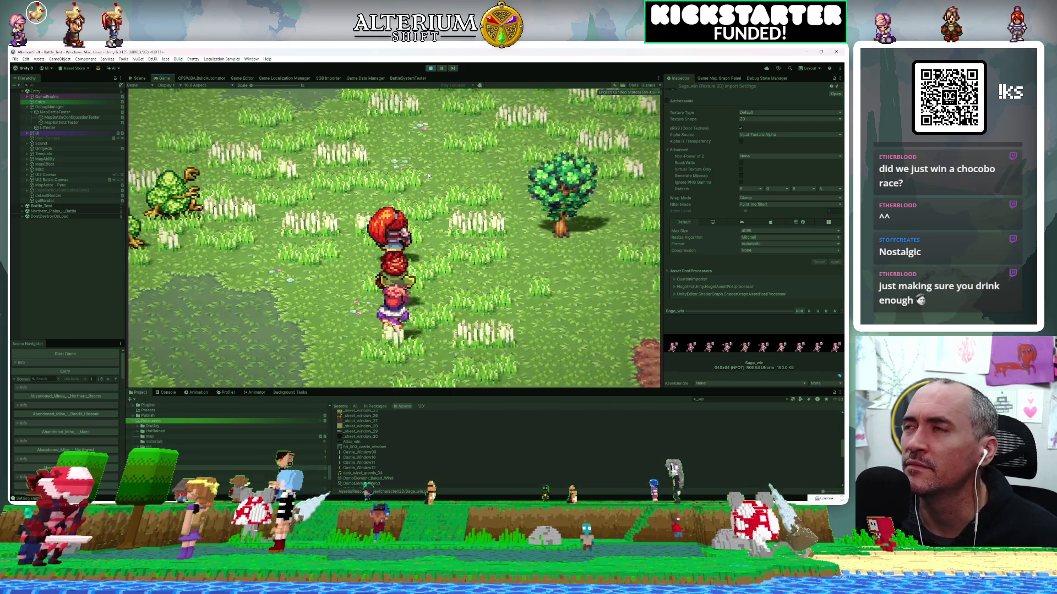
{"action": "left_click", "coordinate": [64, 118]}
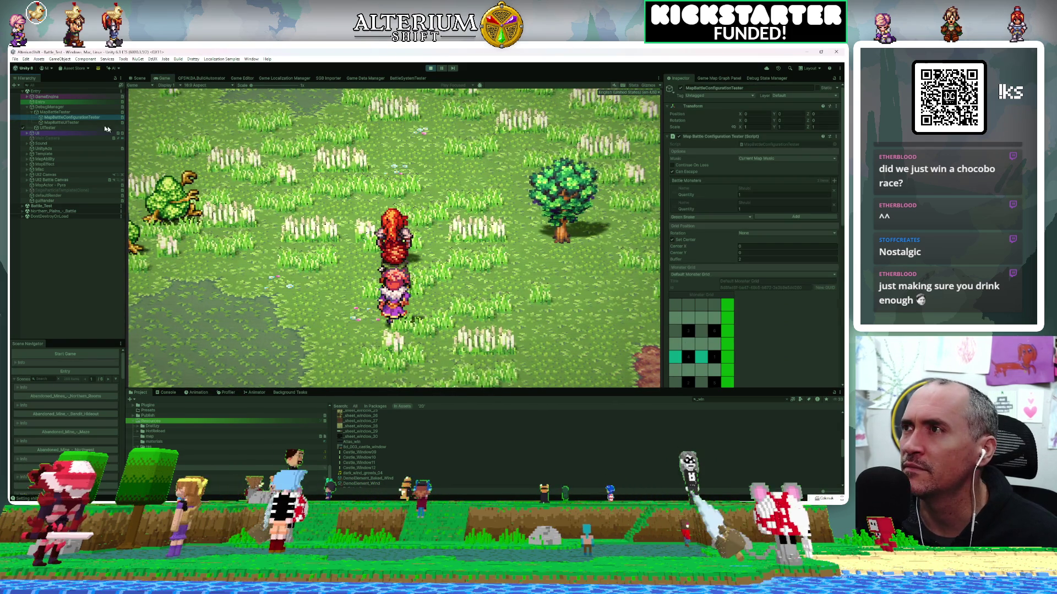
{"action": "left_click", "coordinate": [71, 114]}
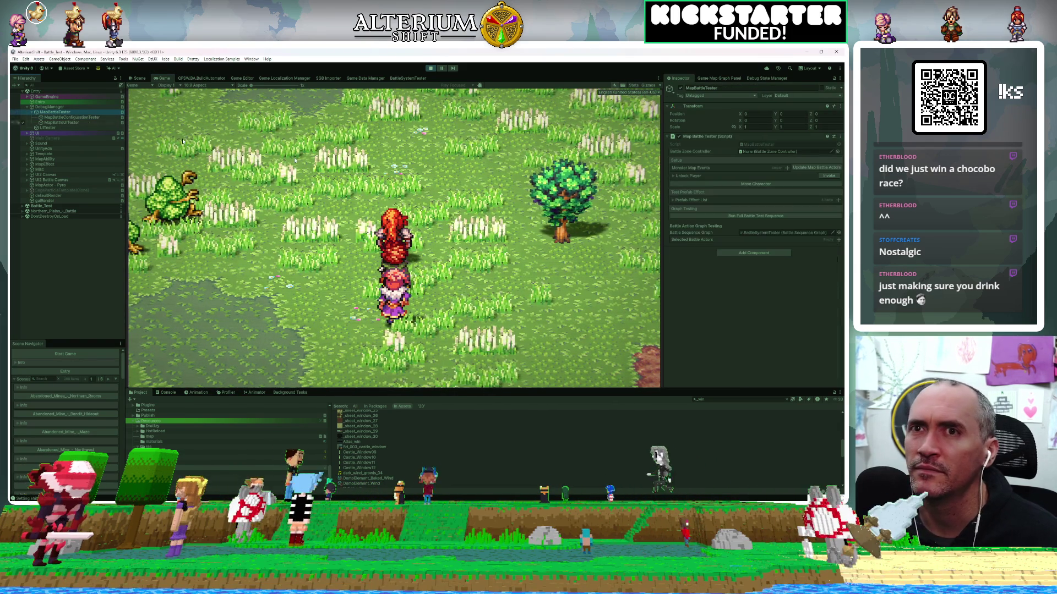
{"action": "left_click", "coordinate": [736, 214]}
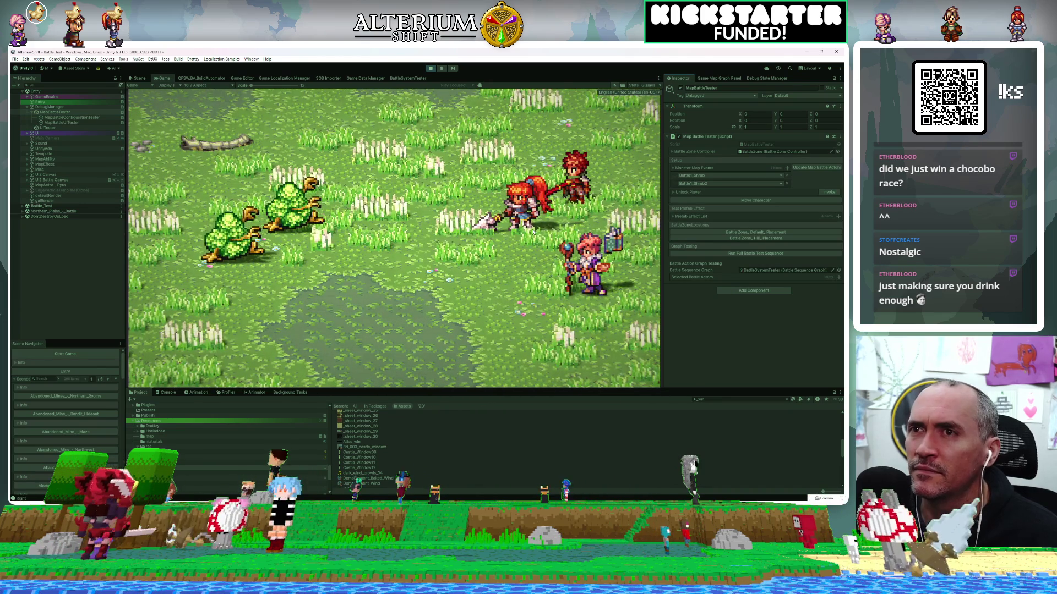
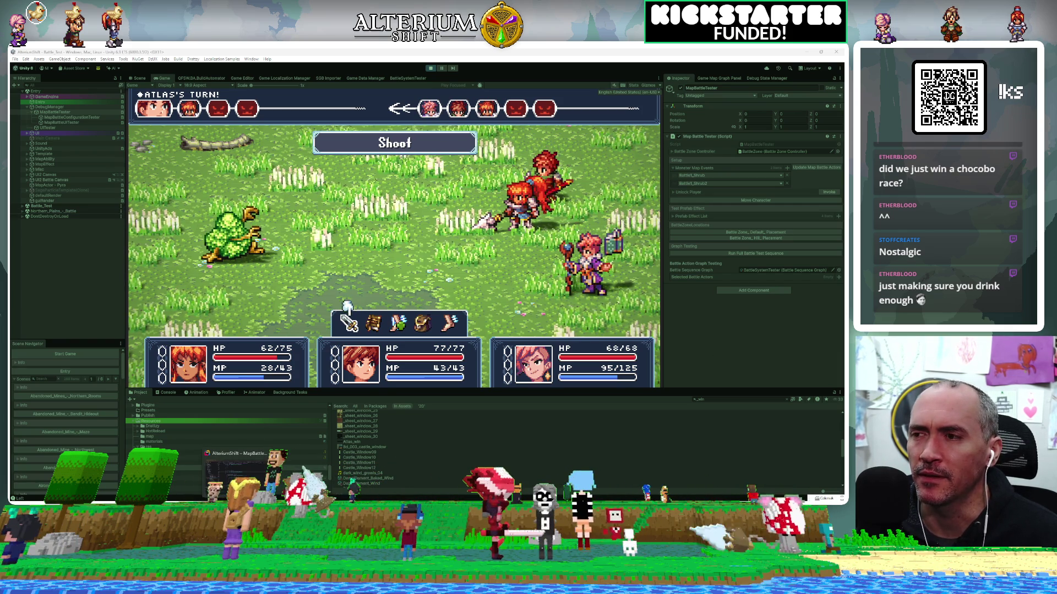
Step: Switch from the Unity battle test to Rider, where MapBattleActor.cs is open
{"action": "key", "text": "alt+Tab"}
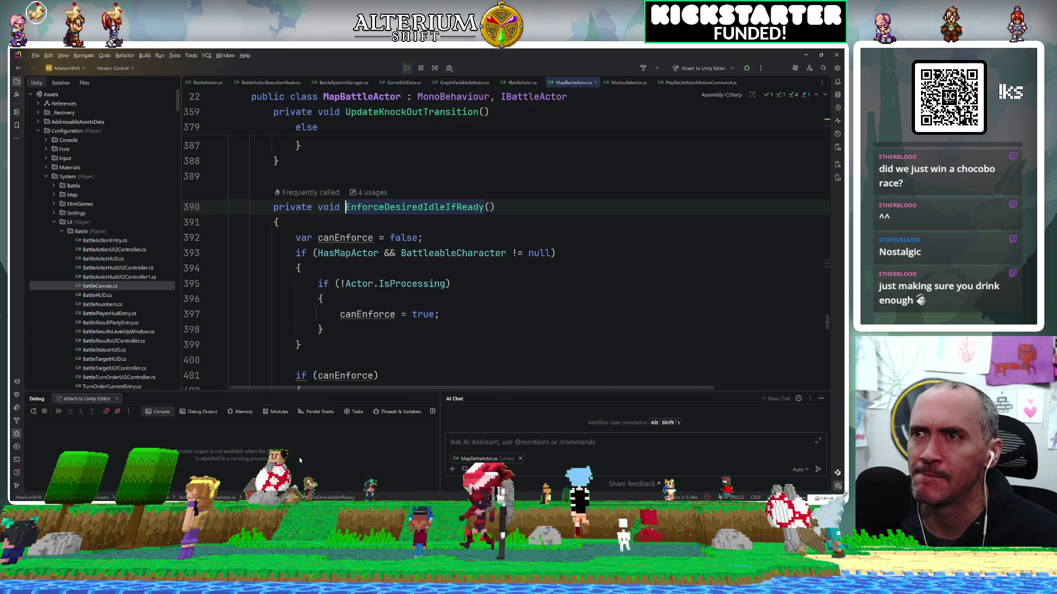
Step: Open BaseBattleCharacterData.cs by searching project files by name
{"action": "key", "text": "ctrl+shift+n"}
{"action": "type", "text": "baseb"}
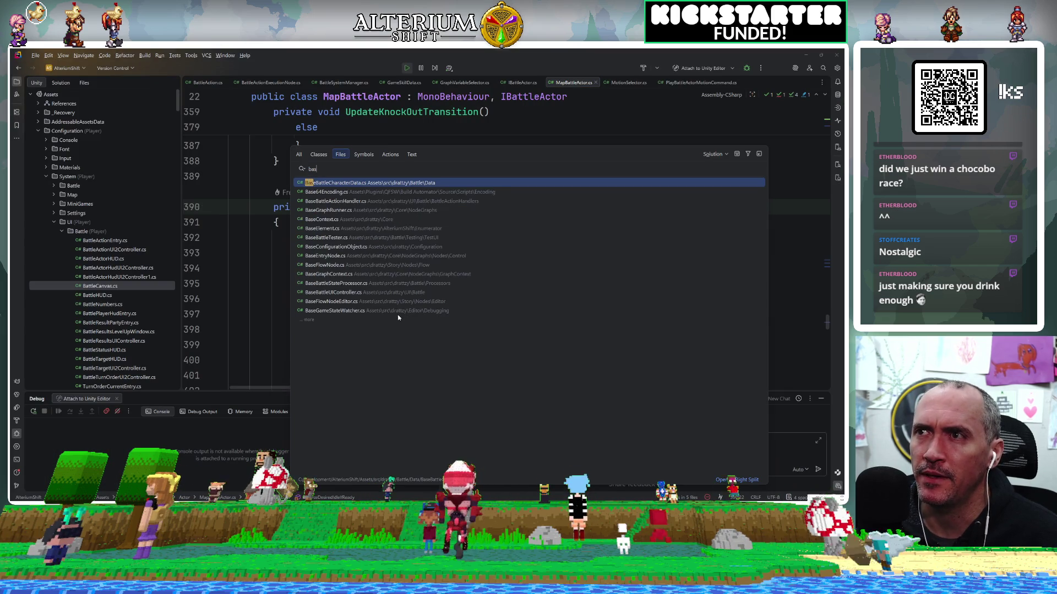
{"action": "key", "text": "BackSpace"}
{"action": "key", "text": "BackSpace"}
{"action": "type", "text": "char"}
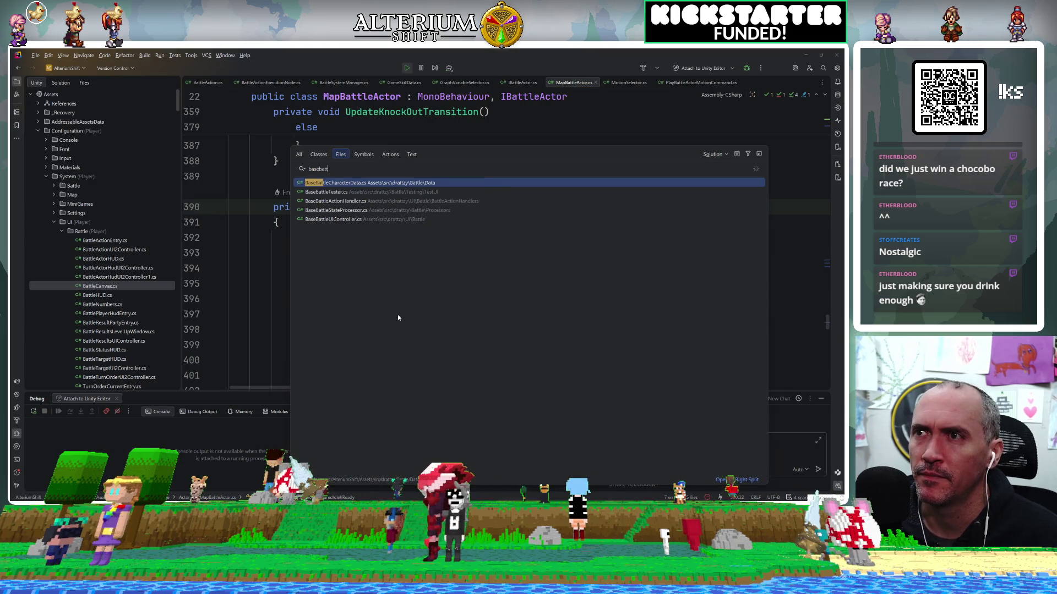
{"action": "key", "text": "Return"}
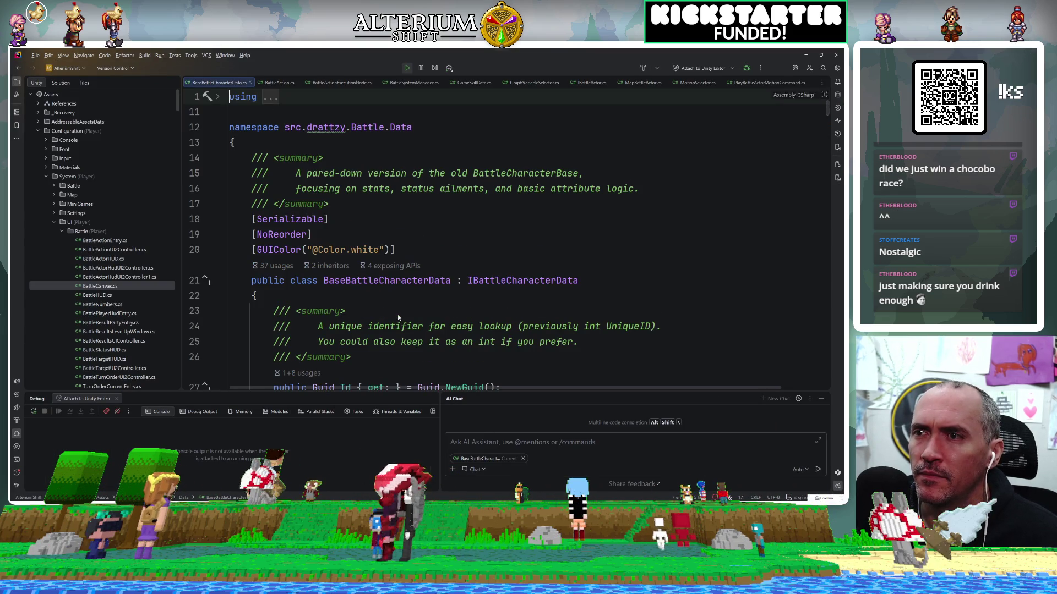
Step: Jump to the HitPoint property via File Structure filtered by 'hit' and list its usages
{"action": "key", "text": "ctrl+F12"}
{"action": "type", "text": "hit"}
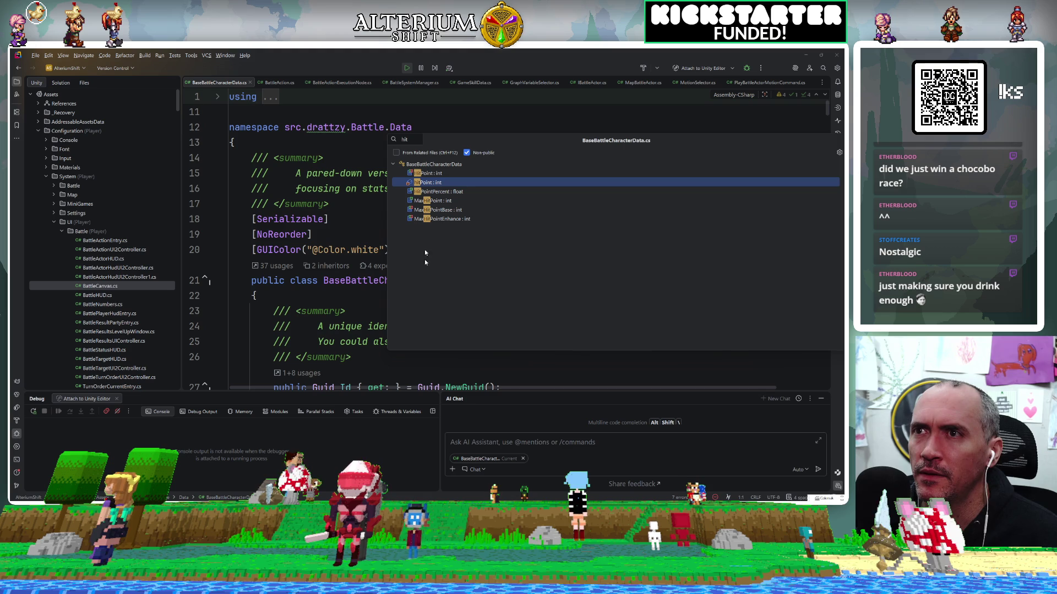
{"action": "left_click", "coordinate": [425, 173]}
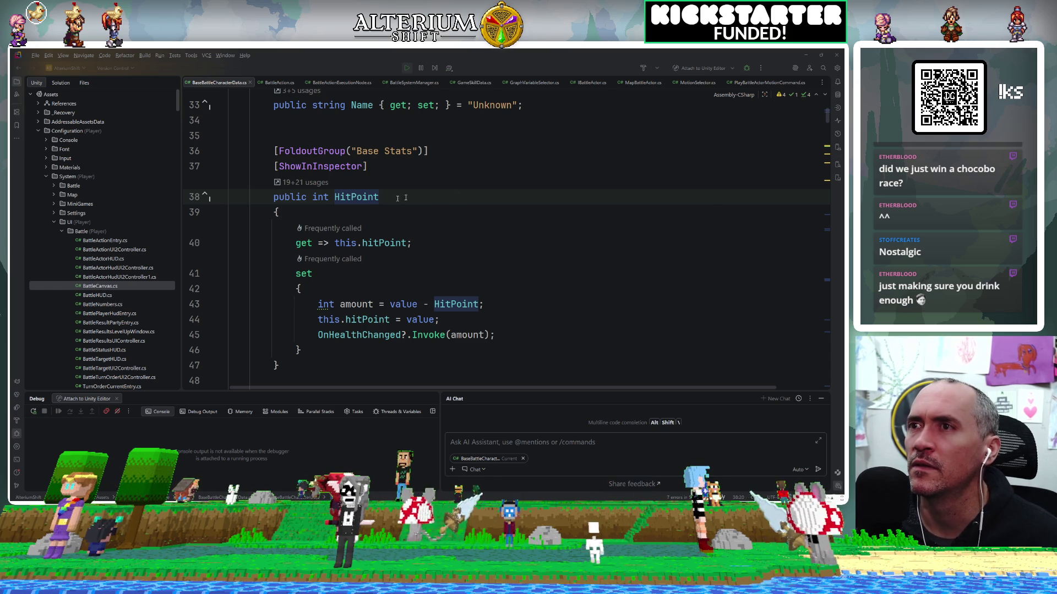
{"action": "left_click", "coordinate": [347, 197], "text": "ctrl"}
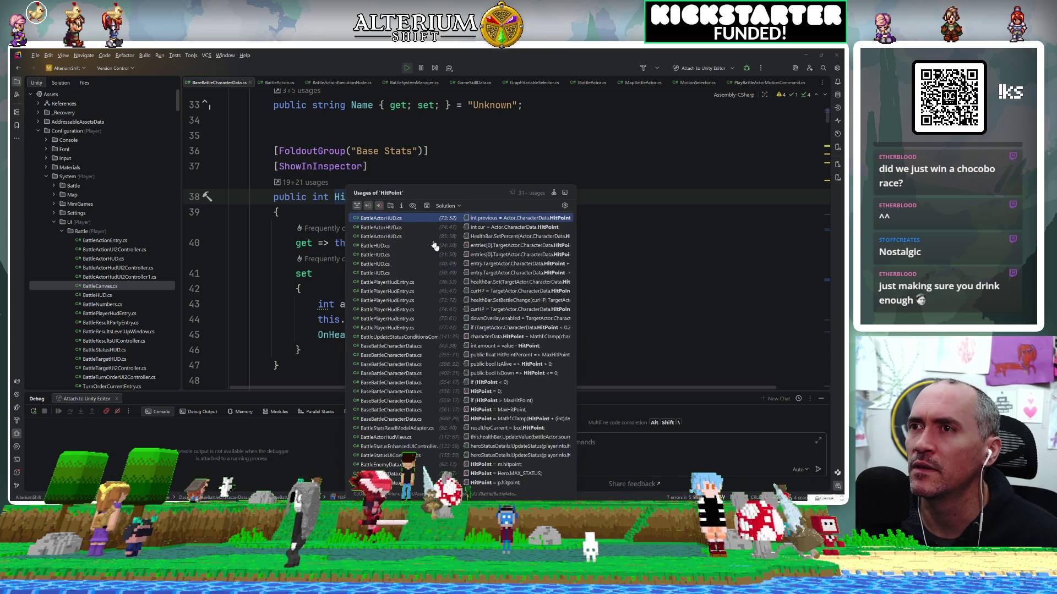
Step: Search the file for 'hitpoint' and step through matches to the line 688 clamp
{"action": "left_click", "coordinate": [368, 166]}
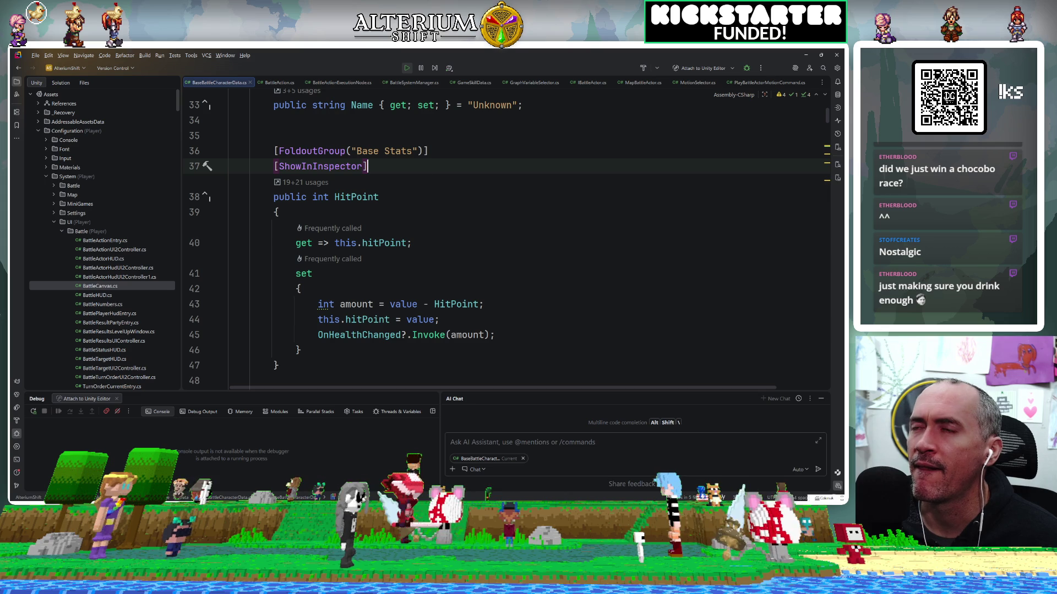
{"action": "double_click", "coordinate": [356, 197]}
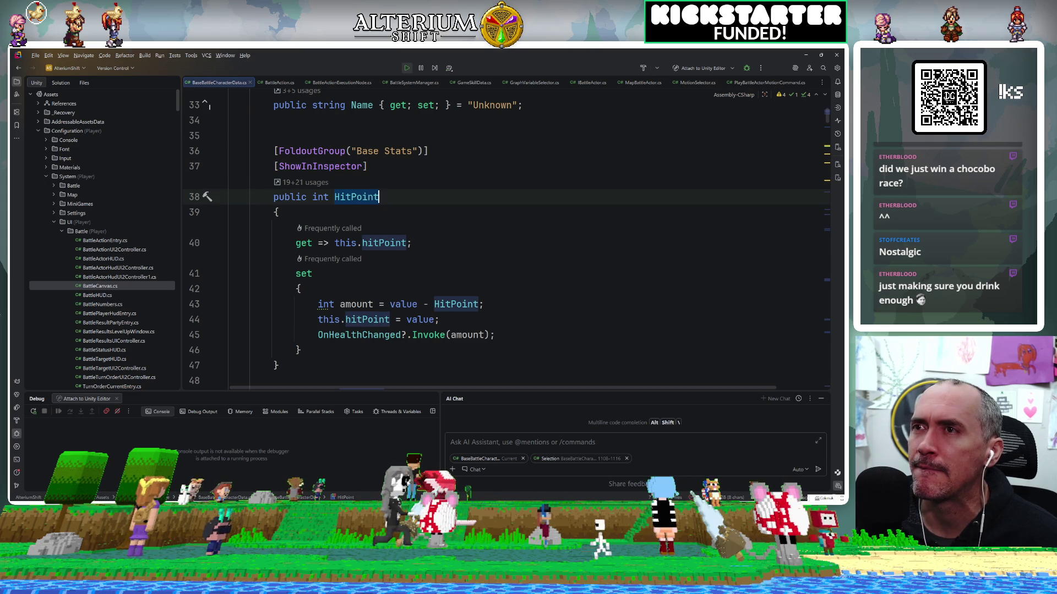
{"action": "key", "text": "ctrl+f"}
{"action": "type", "text": "hitpoin"}
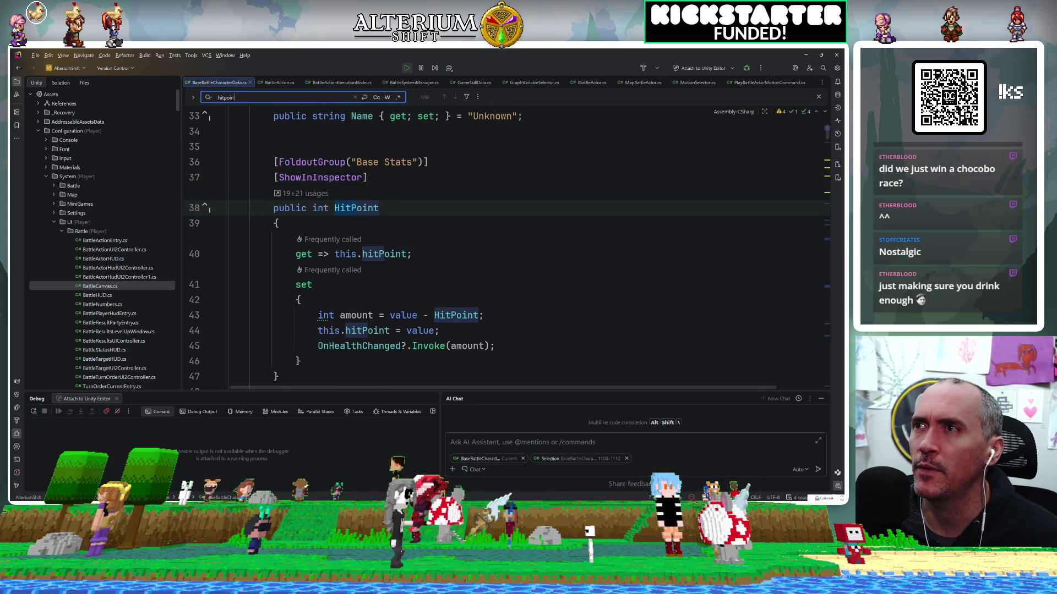
{"action": "type", "text": "t ="}
{"action": "key", "text": "Return"}
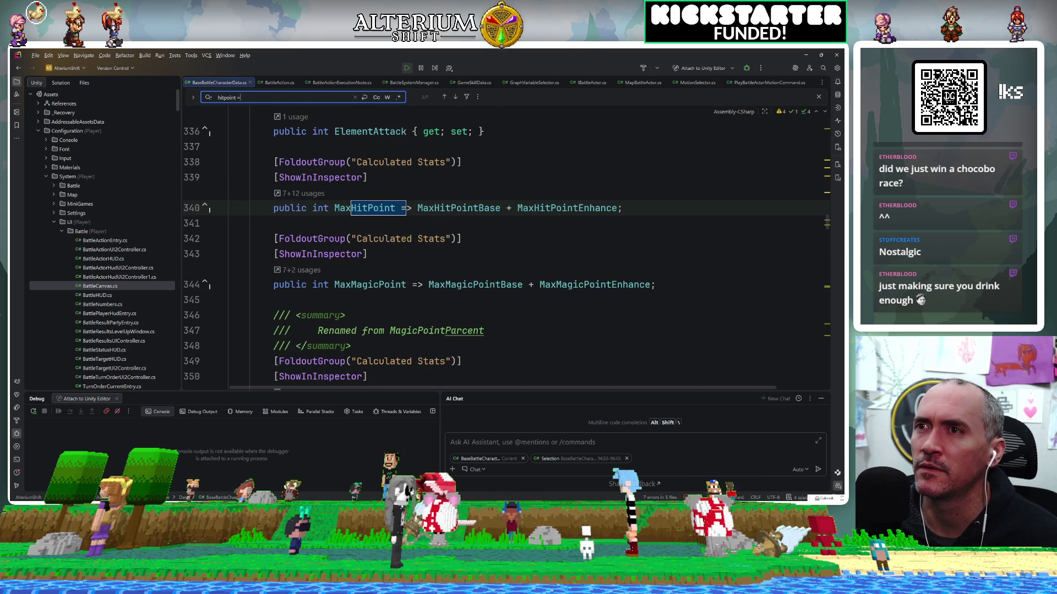
{"action": "key", "text": "Return"}
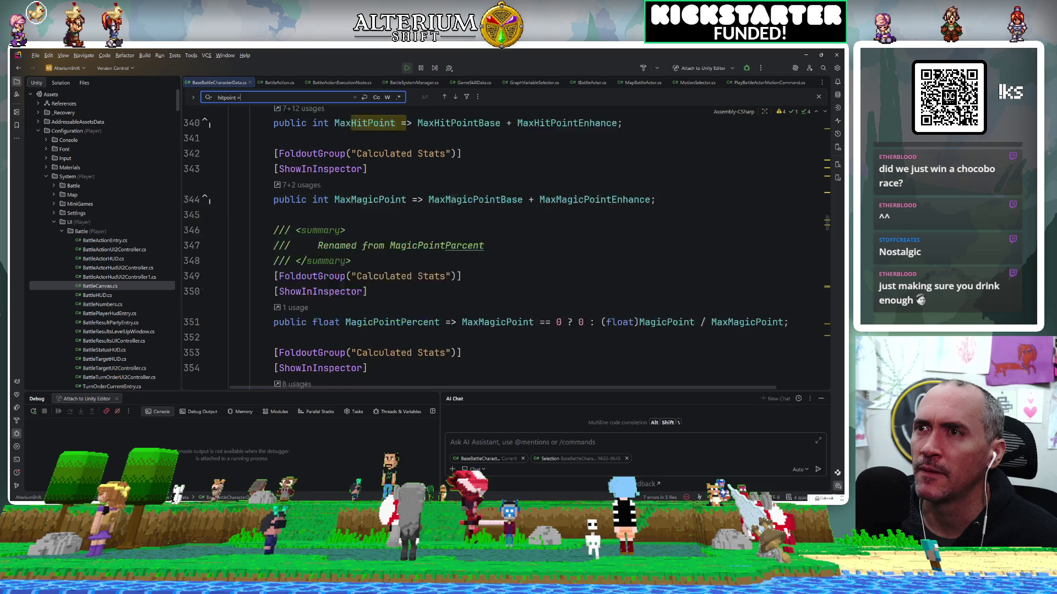
{"action": "key", "text": "Return"}
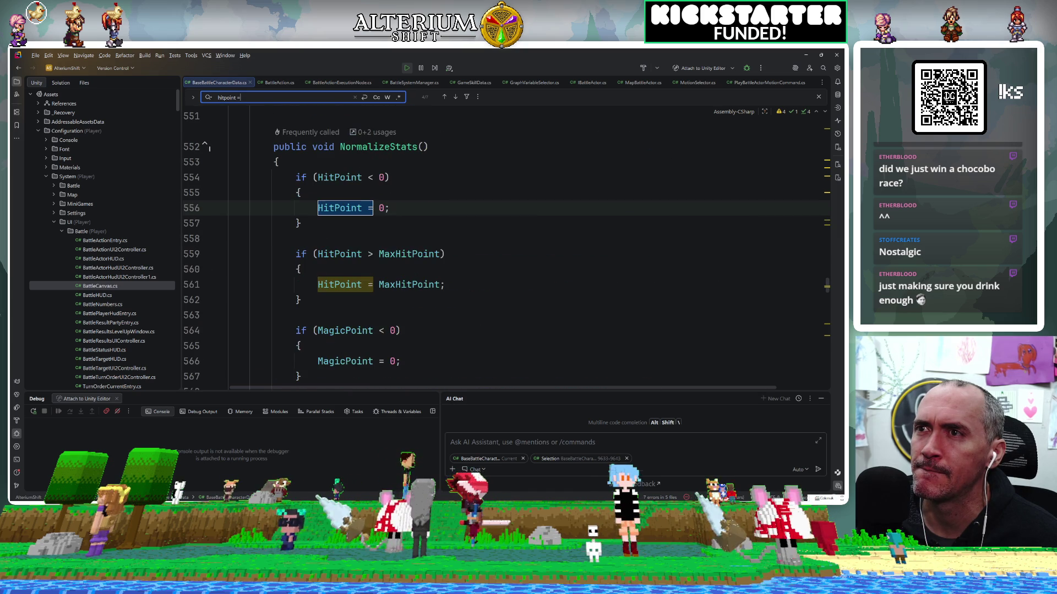
{"action": "key", "text": "Return"}
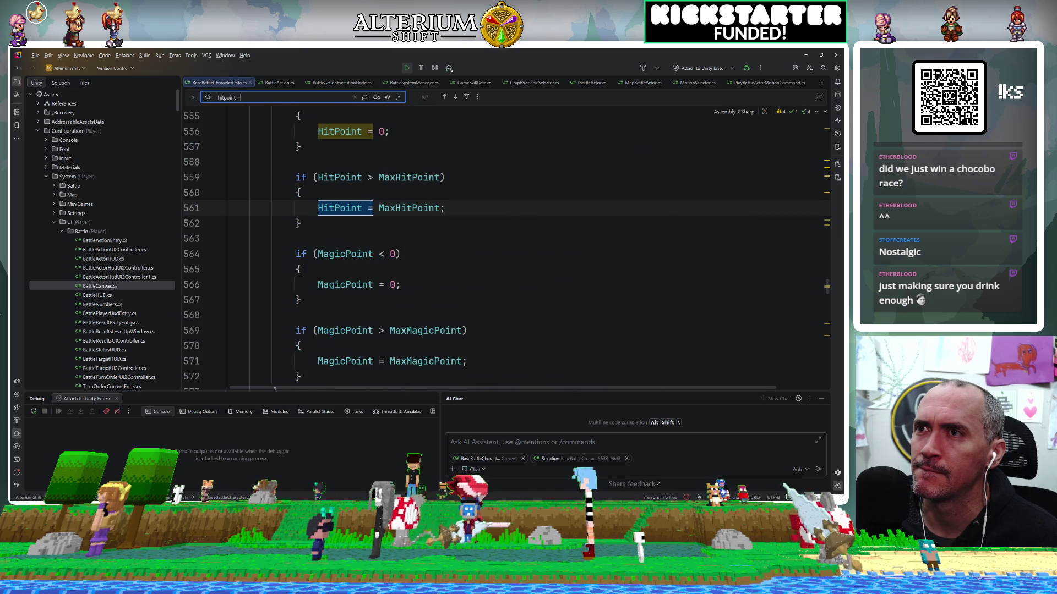
{"action": "key", "text": "Return"}
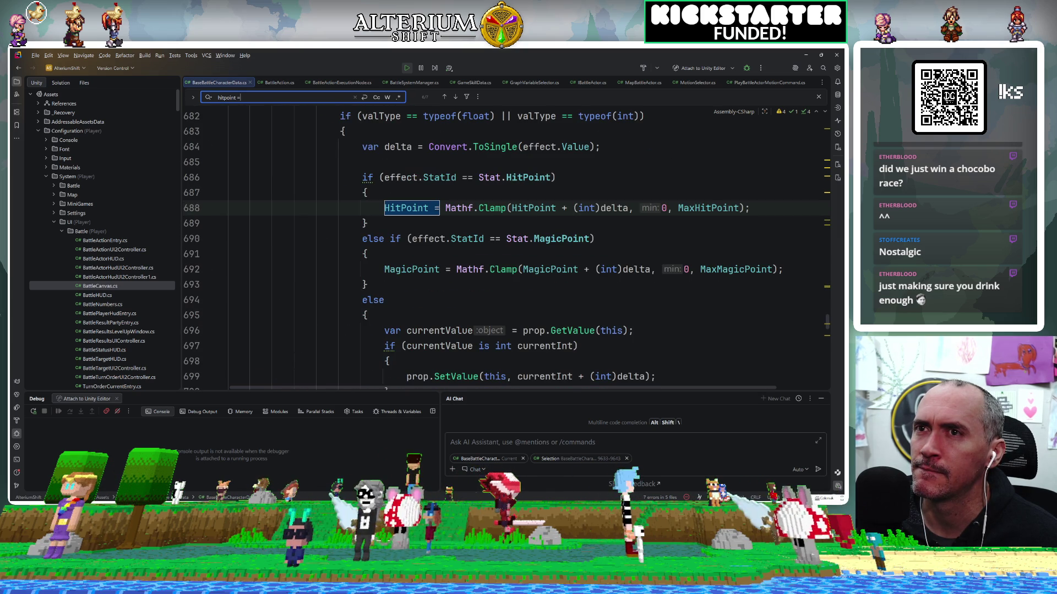
Step: Capture code lines 686–689 as a screenshot with Win+Shift+S
{"action": "scroll", "coordinate": [511, 207], "scroll_direction": "up", "scroll_amount": 2}
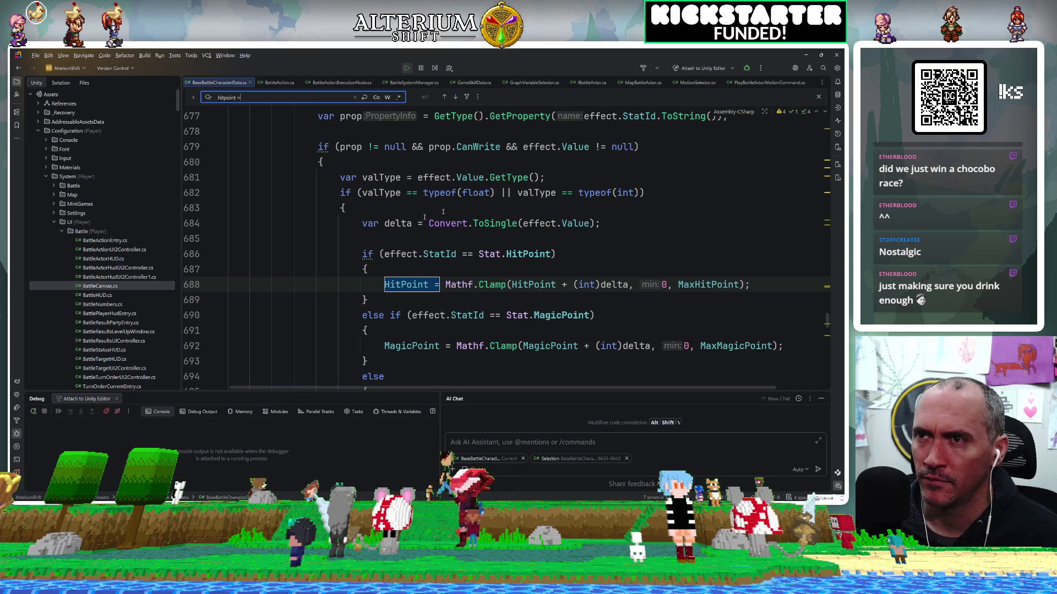
{"action": "key", "text": "super+shift+s"}
{"action": "mouse_move", "coordinate": [358, 246]}
{"action": "left_mouse_down"}
{"action": "mouse_move", "coordinate": [712, 315]}
{"action": "mouse_move", "coordinate": [772, 310]}
{"action": "left_mouse_up"}
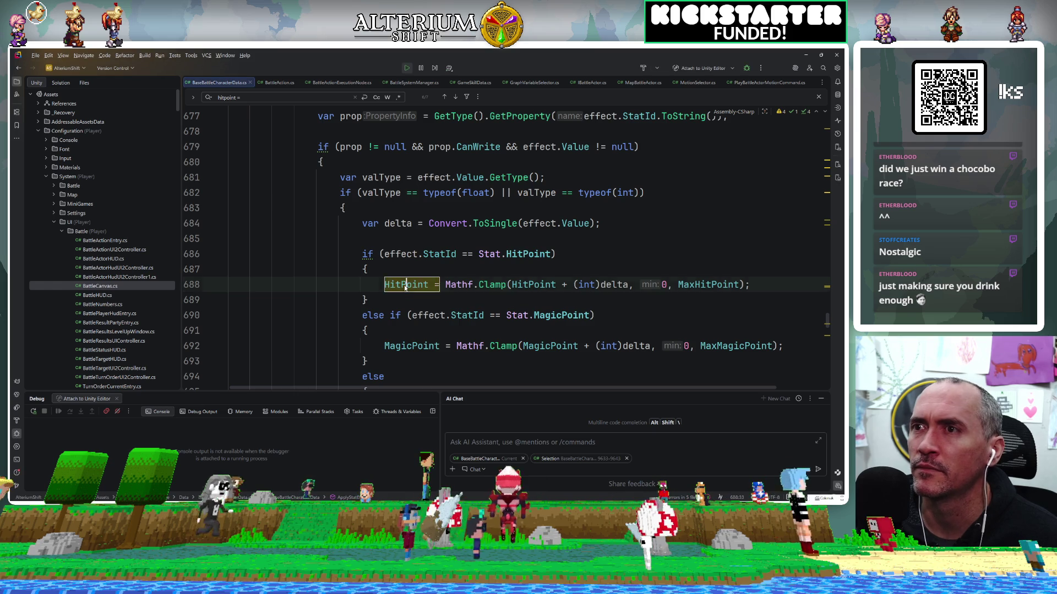
Step: Go to HitPoint's declaration, return to the line 688 clamp, then switch back to Unity
{"action": "left_click", "coordinate": [405, 288], "text": "ctrl"}
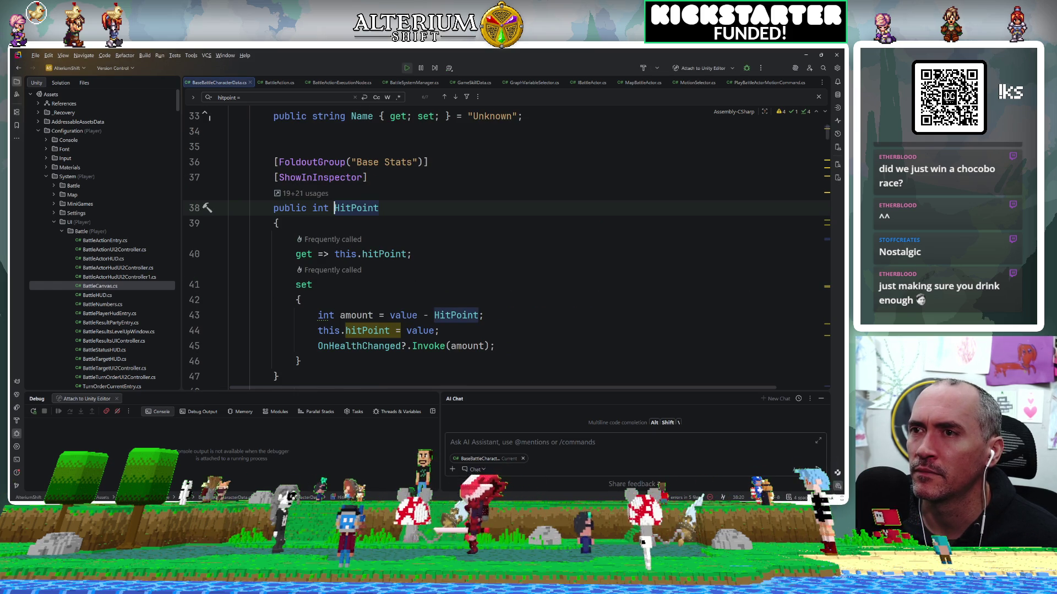
{"action": "key", "text": "ctrl+minus"}
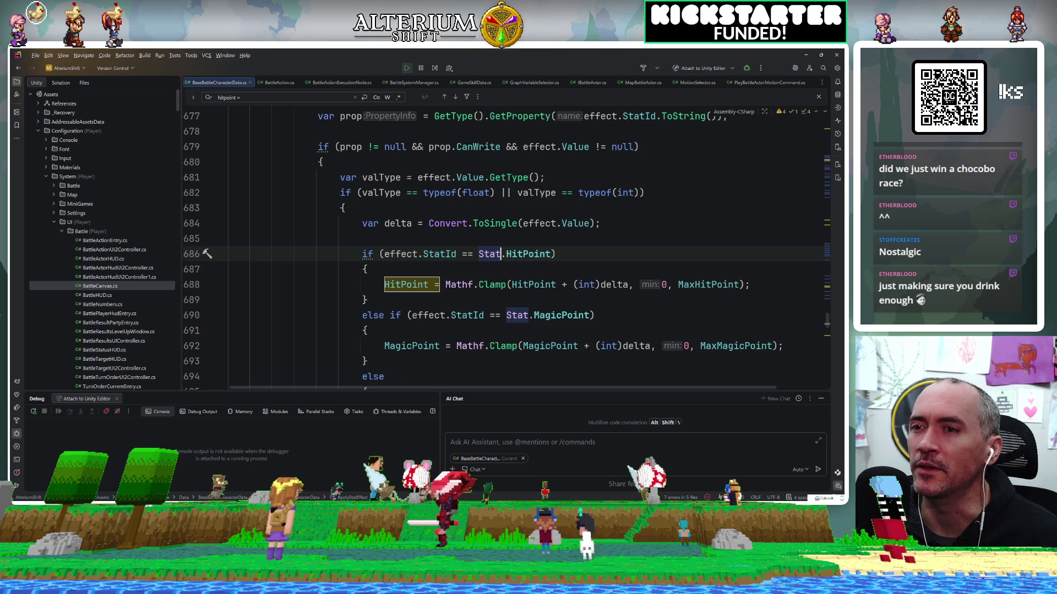
{"action": "key", "text": "alt+Tab"}
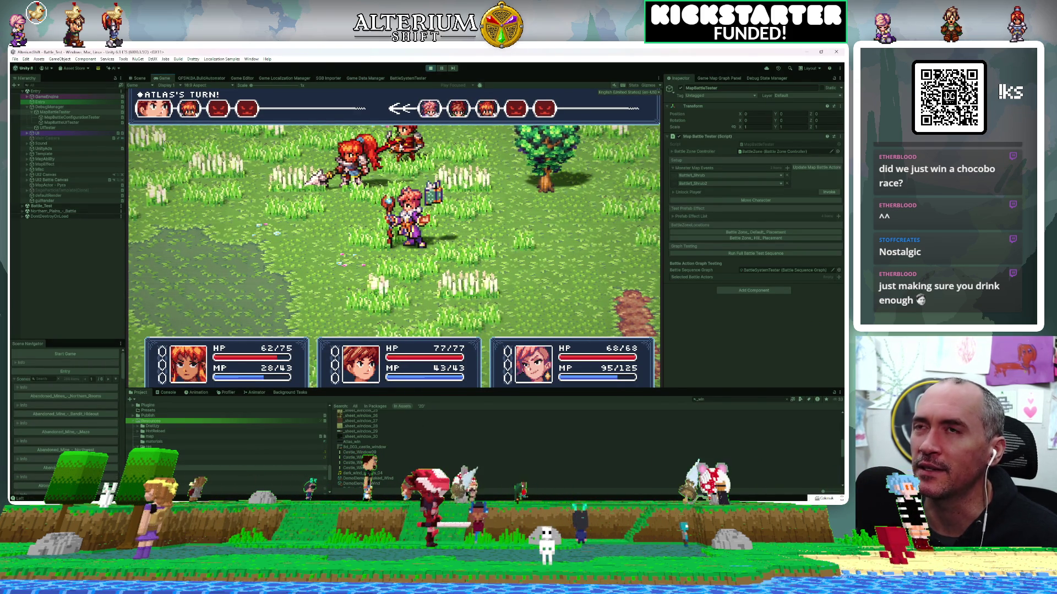
Step: In the BattleSystemTester graph set Move Battle Camera's Offset Y to -2, then stop play mode
{"action": "left_click", "coordinate": [403, 78]}
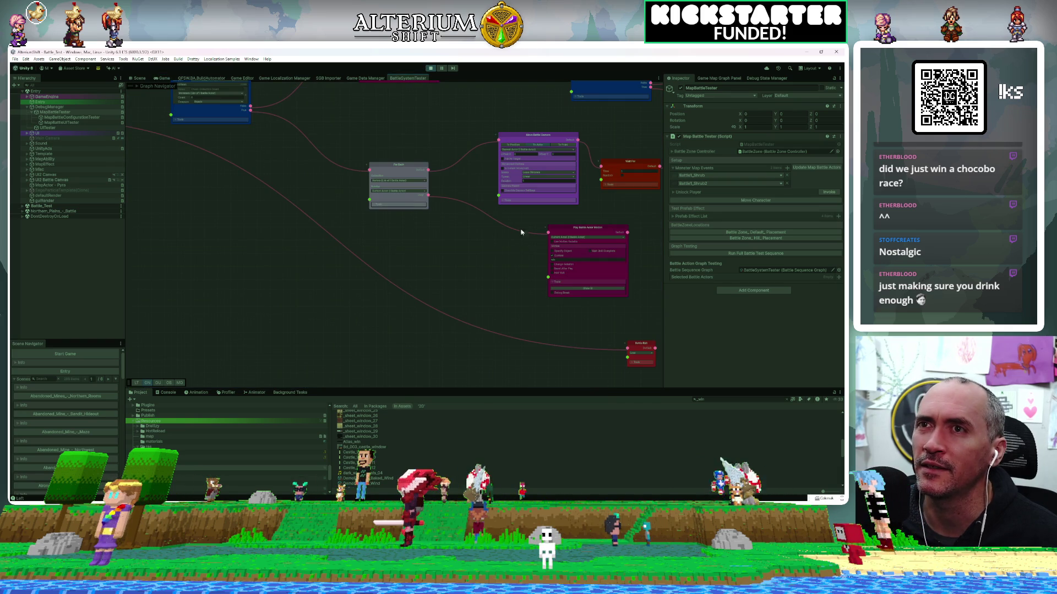
{"action": "scroll", "coordinate": [516, 221], "scroll_direction": "up", "scroll_amount": 2}
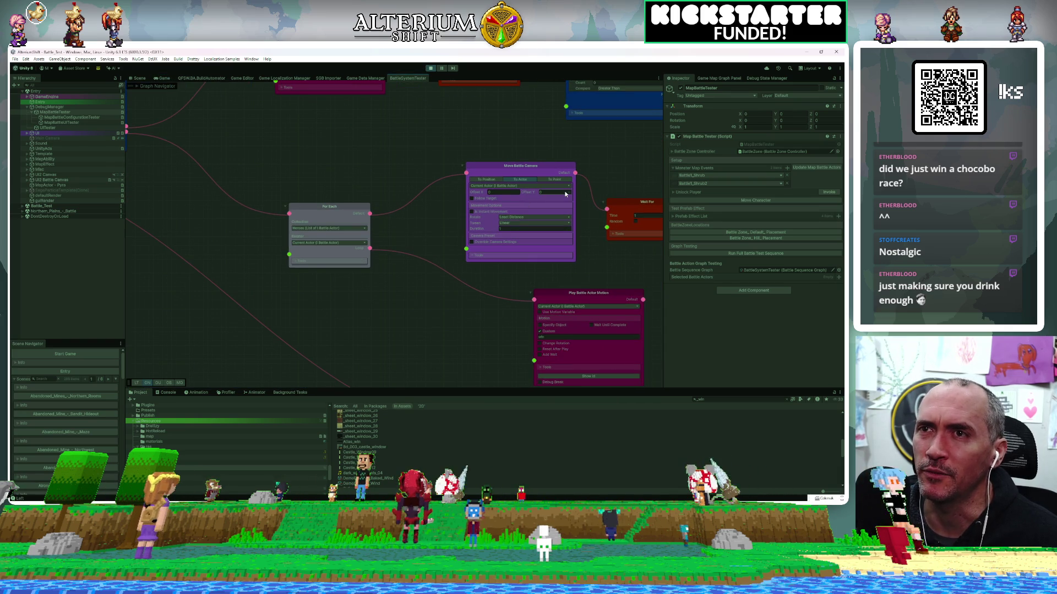
{"action": "type", "text": "-2"}
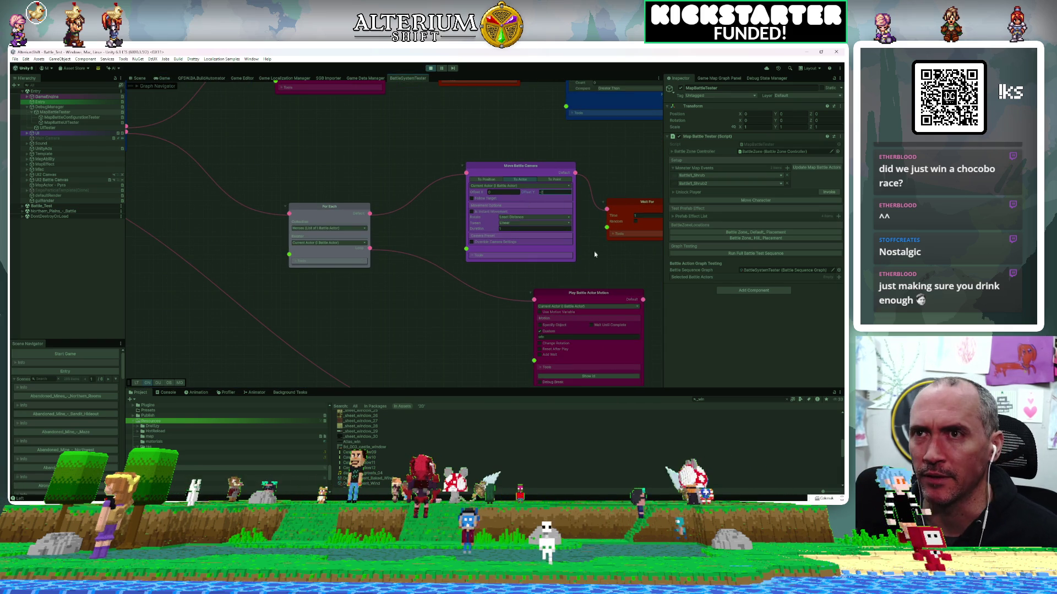
{"action": "left_click", "coordinate": [537, 209]}
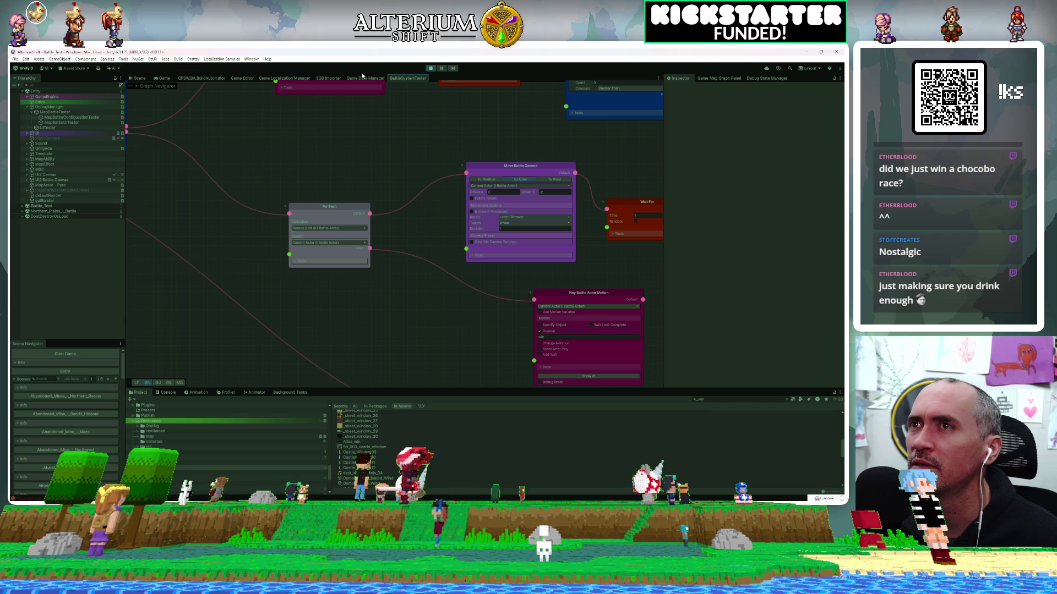
{"action": "left_click", "coordinate": [429, 68]}
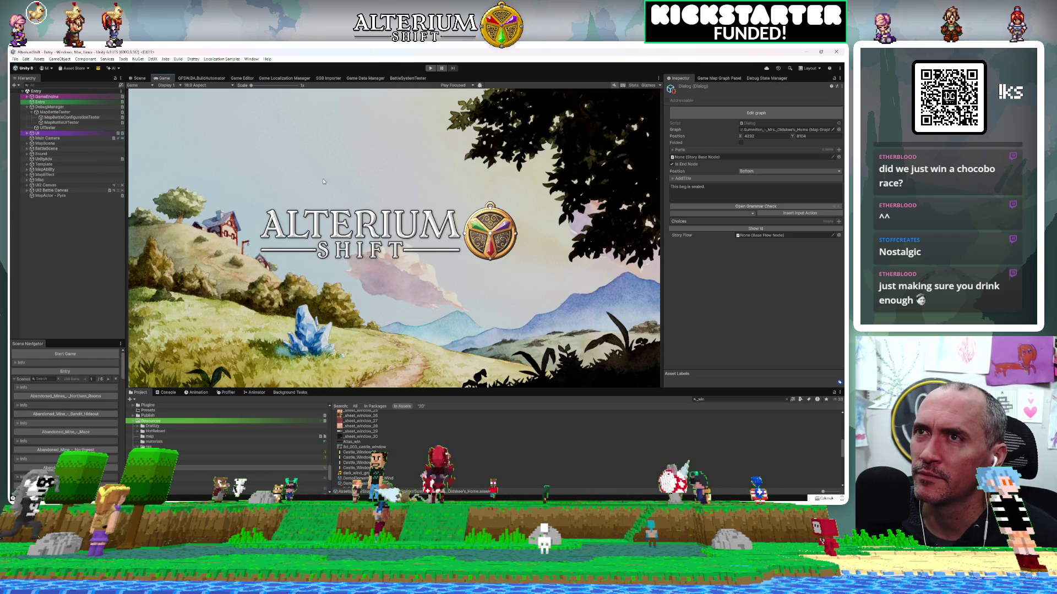
Step: Start the game and load the Battle Test save from the title menu
{"action": "left_click", "coordinate": [430, 69]}
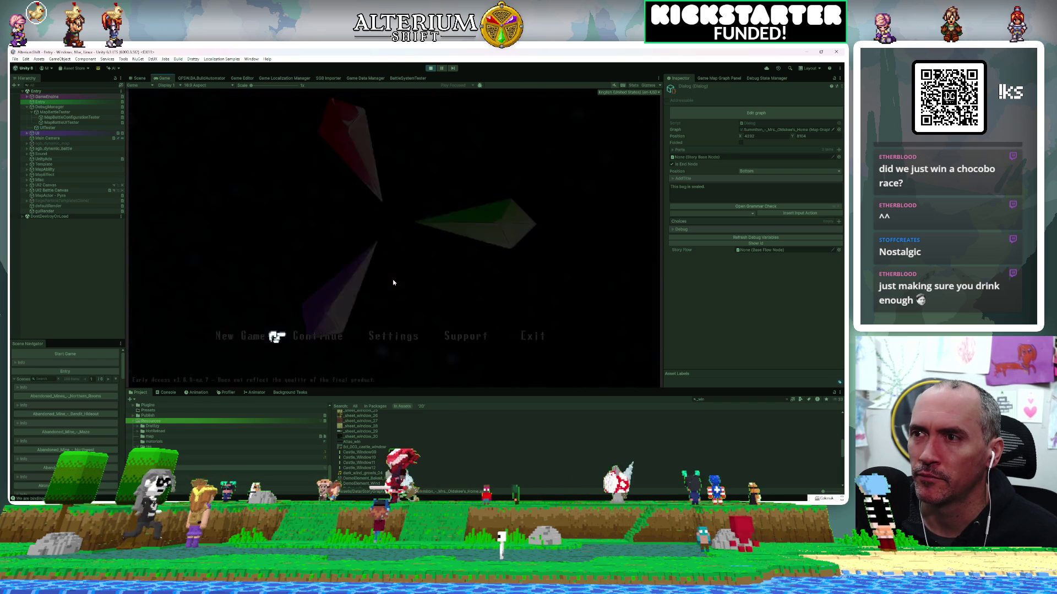
{"action": "key", "text": "Return"}
{"action": "key", "text": "Down"}
{"action": "key", "text": "Down"}
{"action": "key", "text": "Down"}
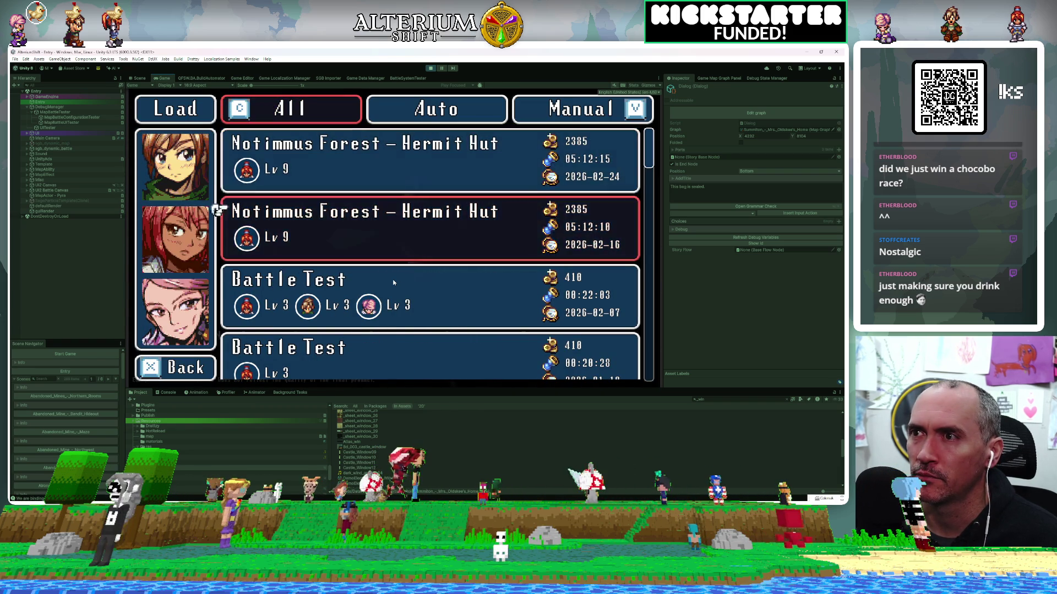
{"action": "key", "text": "Return"}
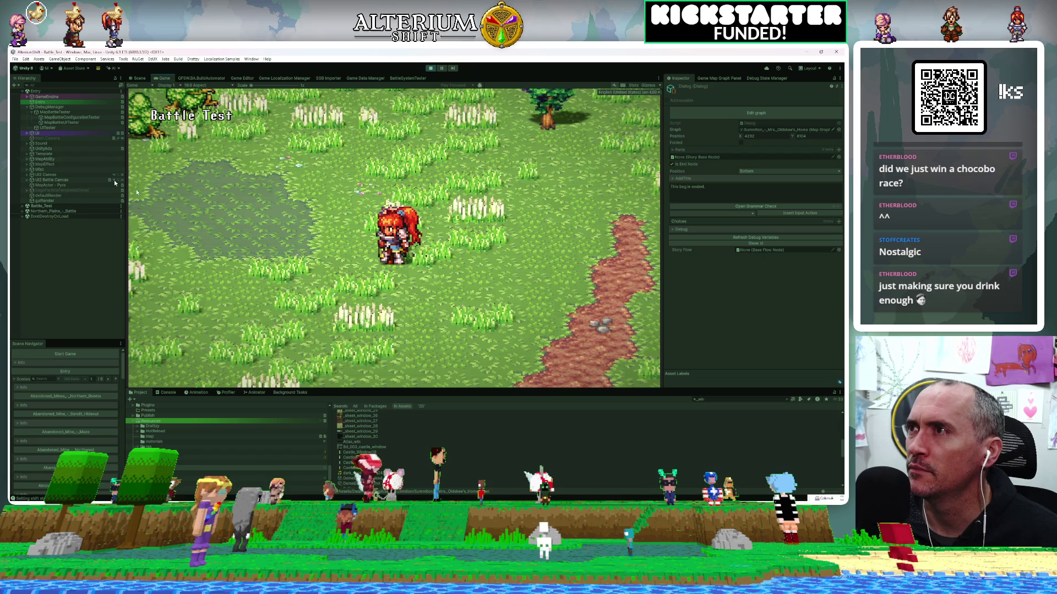
Step: Run MapBattleTester's full battle test sequence until Atlas's turn
{"action": "left_click", "coordinate": [55, 112]}
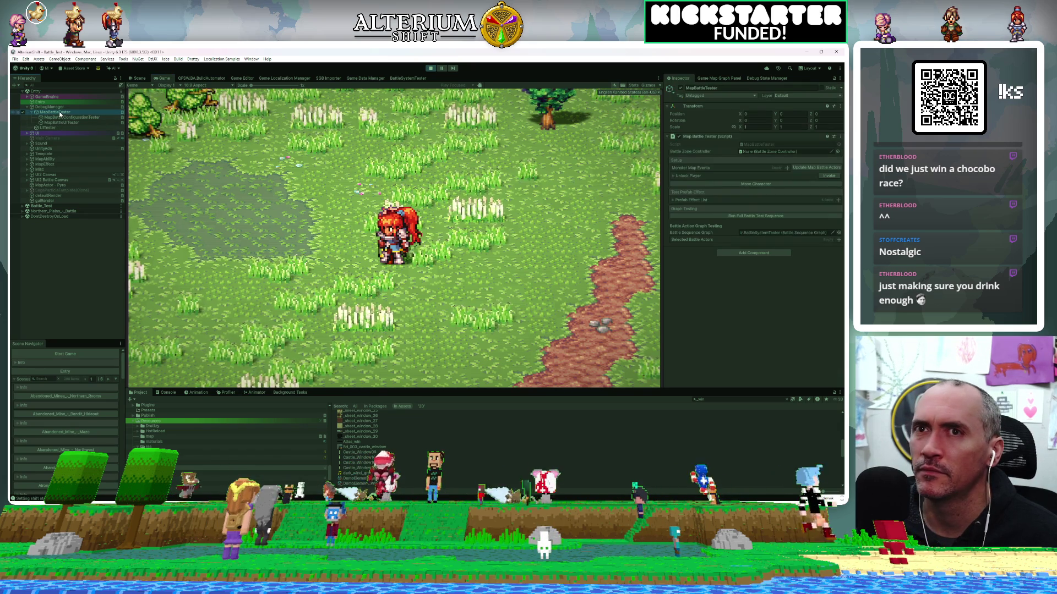
{"action": "left_click", "coordinate": [709, 216]}
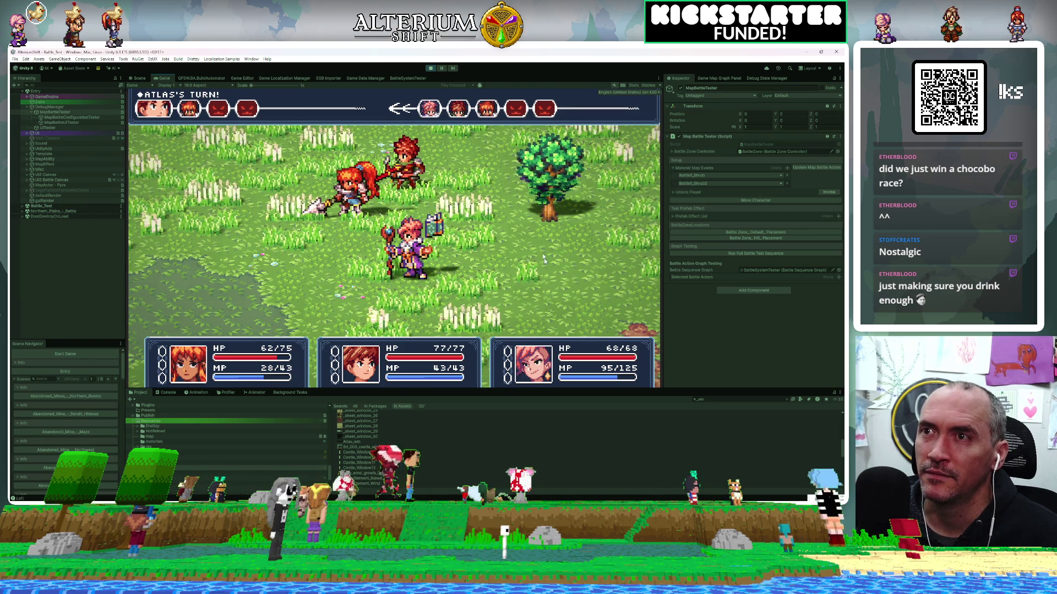
{"action": "left_click", "coordinate": [410, 78]}
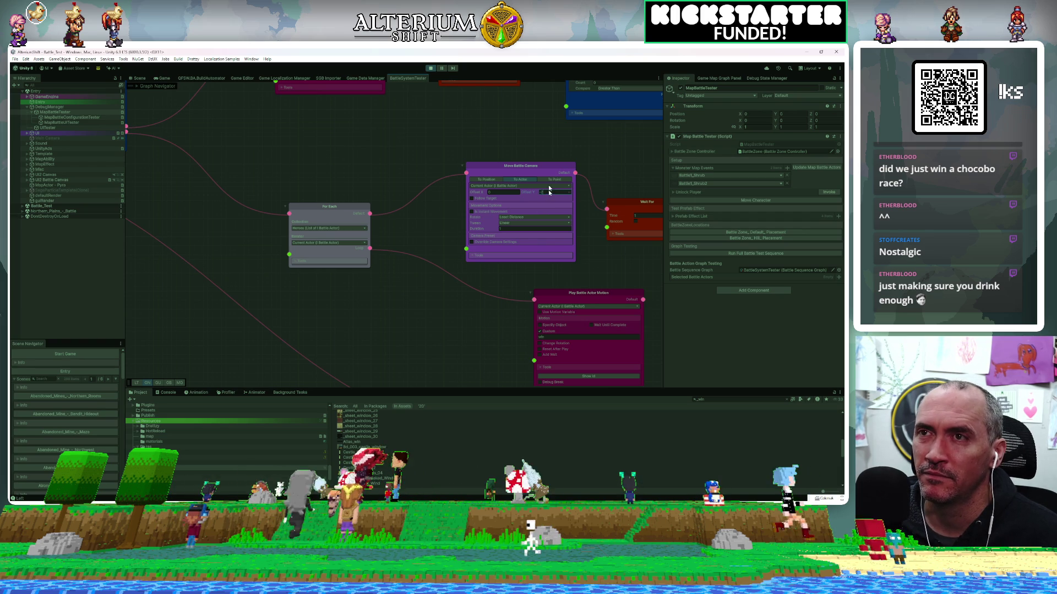
Step: Try Move Battle Camera's To Position, To Point and To Actor modes, keeping To Actor with Current Actor
{"action": "scroll", "coordinate": [556, 159], "scroll_direction": "up", "scroll_amount": 6}
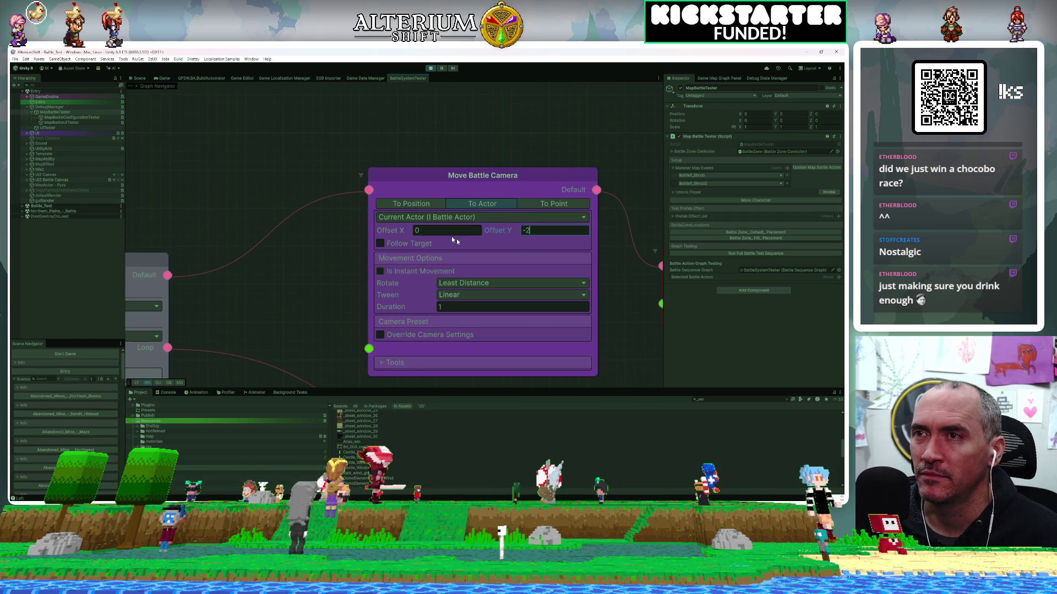
{"action": "left_click", "coordinate": [411, 205]}
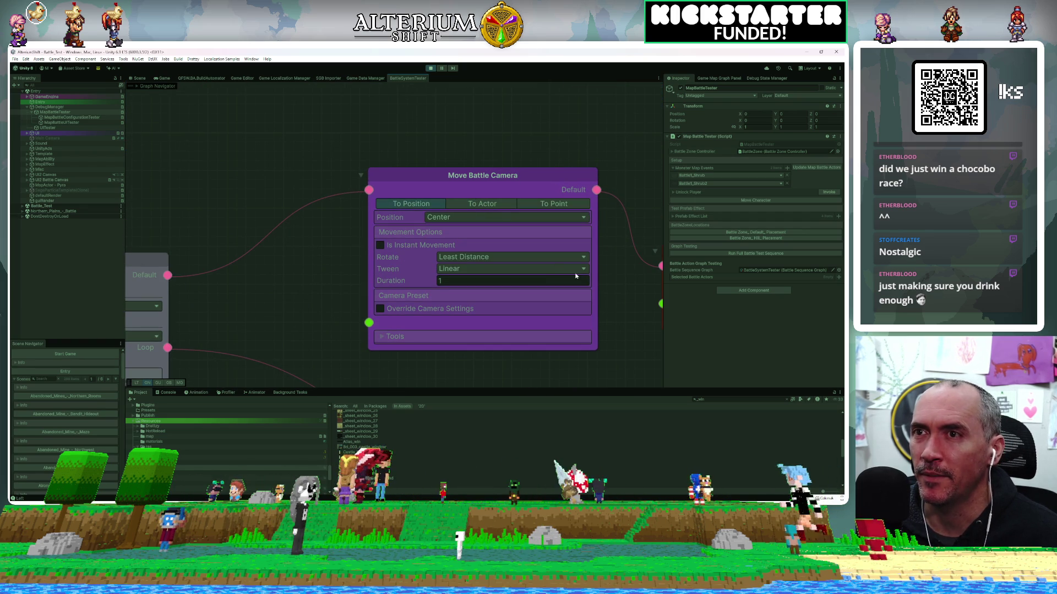
{"action": "left_click", "coordinate": [442, 219]}
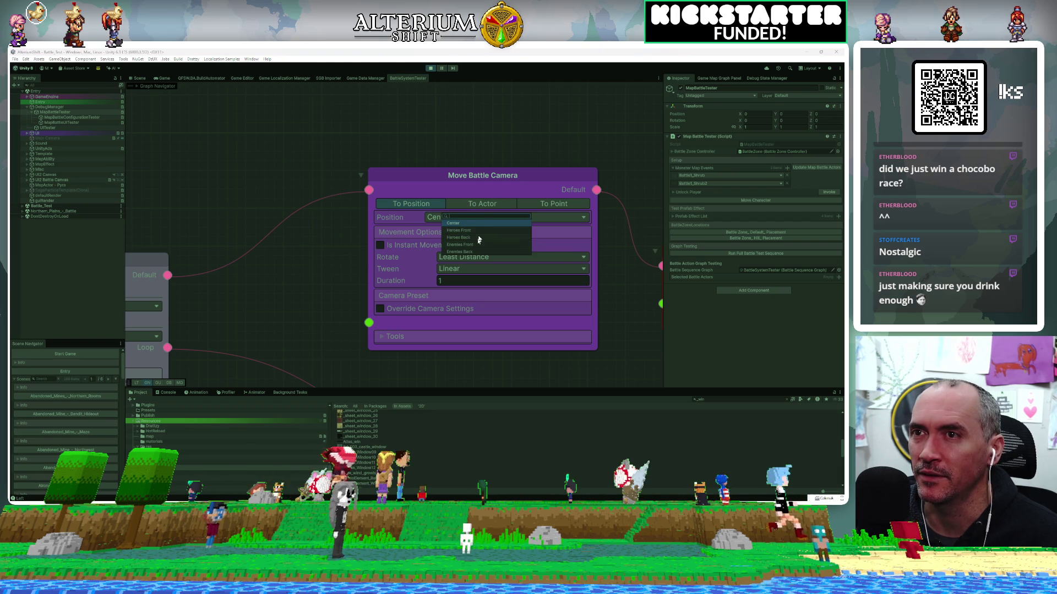
{"action": "left_click", "coordinate": [482, 204]}
{"action": "left_click", "coordinate": [482, 204]}
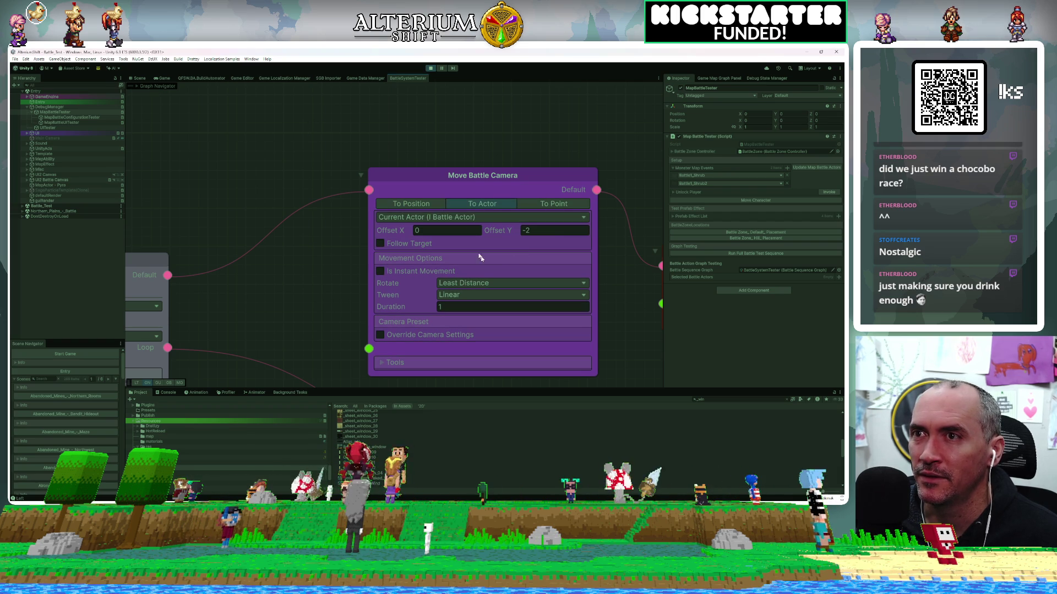
{"action": "left_click", "coordinate": [575, 206]}
{"action": "left_click", "coordinate": [471, 204]}
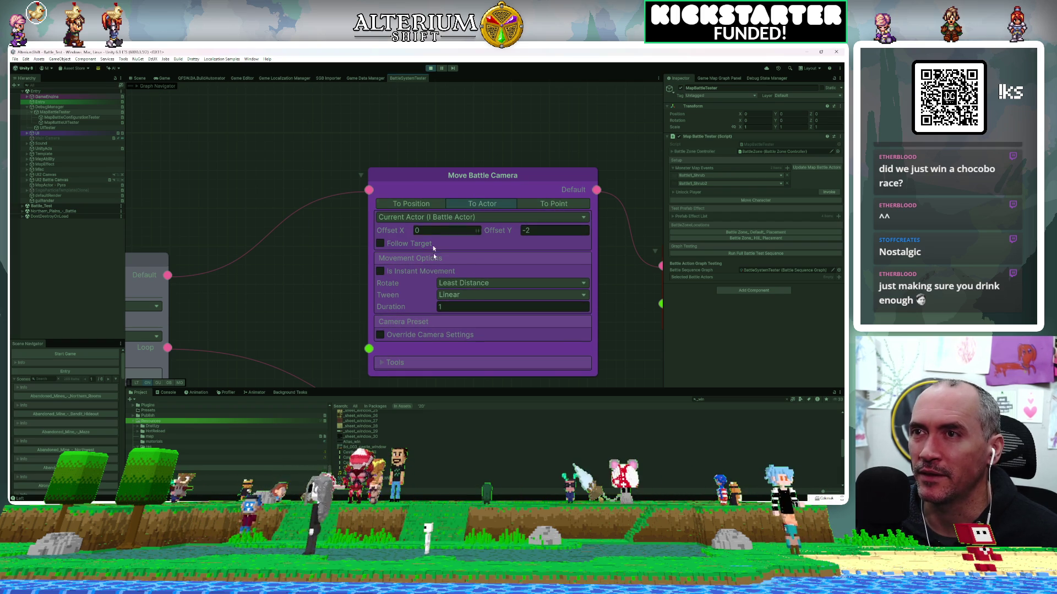
{"action": "left_click", "coordinate": [473, 218]}
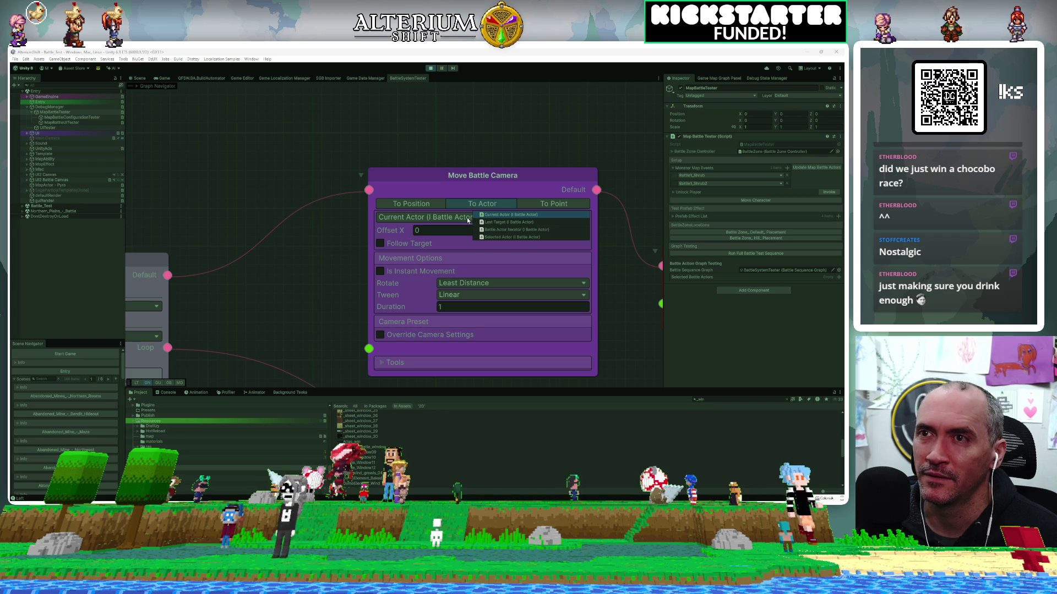
{"action": "left_click", "coordinate": [462, 190]}
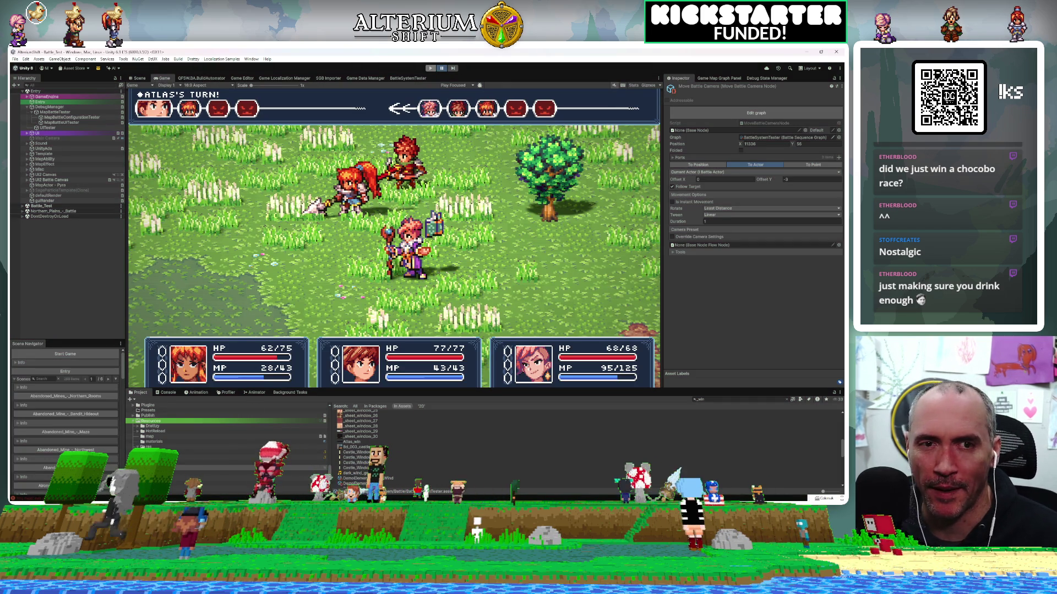
Step: Exit play mode with Ctrl+P to return to the crystal title screen
{"action": "key", "text": "ctrl+p"}
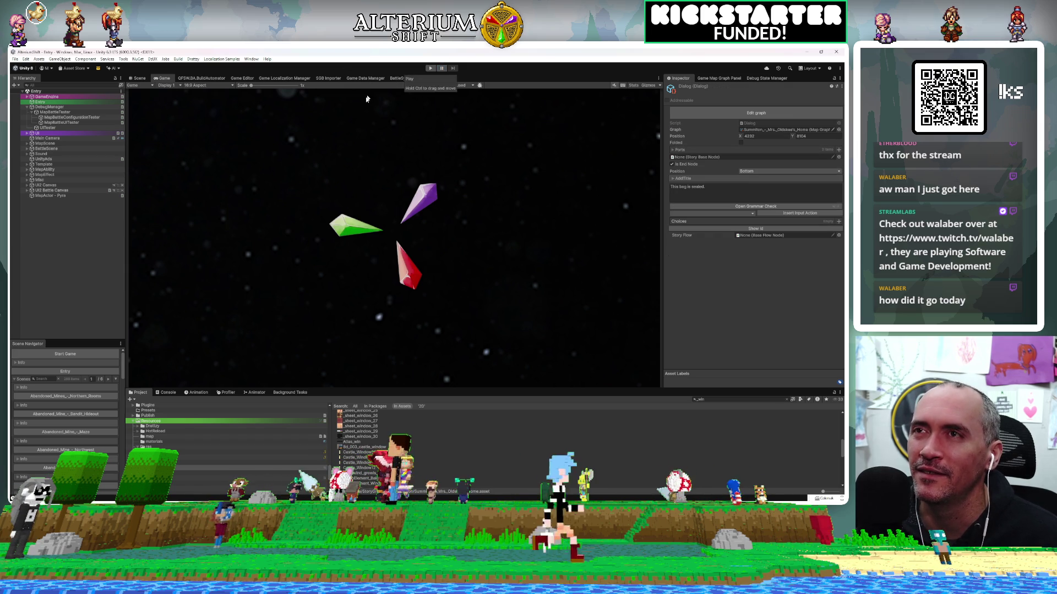
Step: Play, load the Battle Test save, and run MapBattleTester's full battle test sequence
{"action": "left_click", "coordinate": [430, 67]}
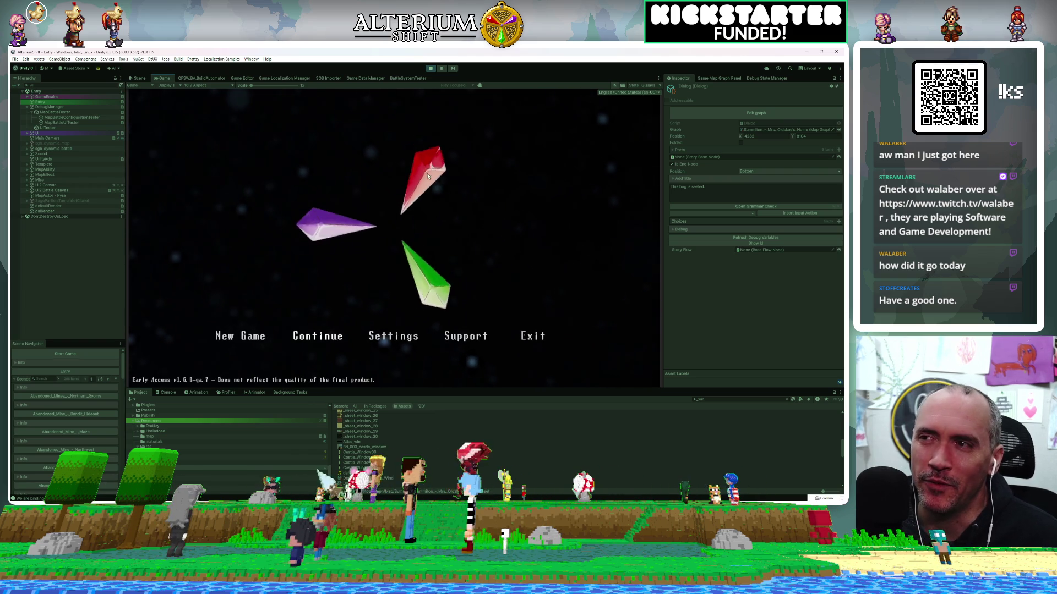
{"action": "key", "text": "Return"}
{"action": "key", "text": "Down"}
{"action": "key", "text": "Down"}
{"action": "key", "text": "Down"}
{"action": "key", "text": "Return"}
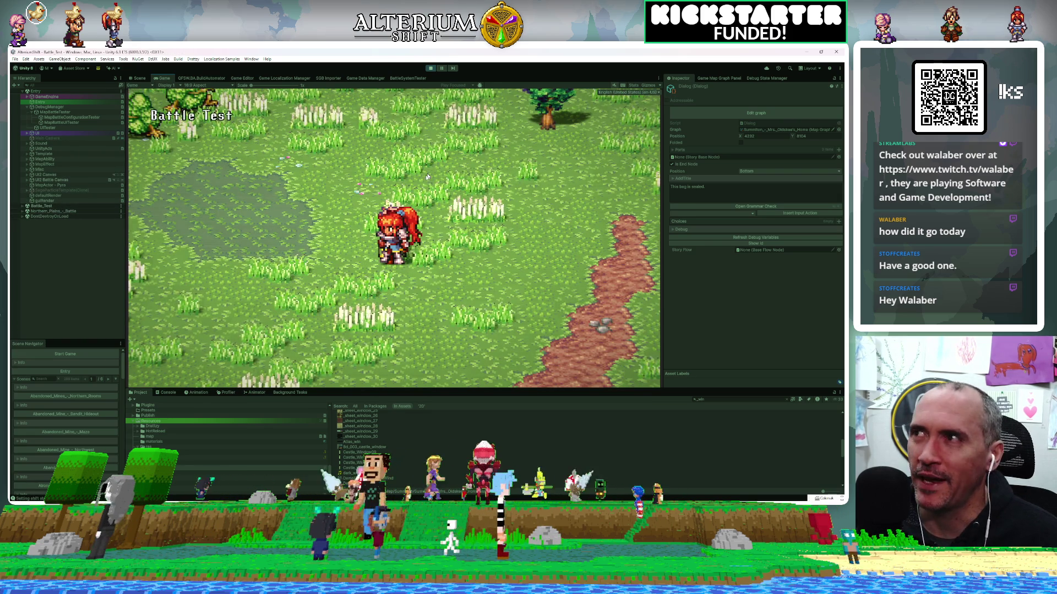
{"action": "left_click", "coordinate": [67, 111]}
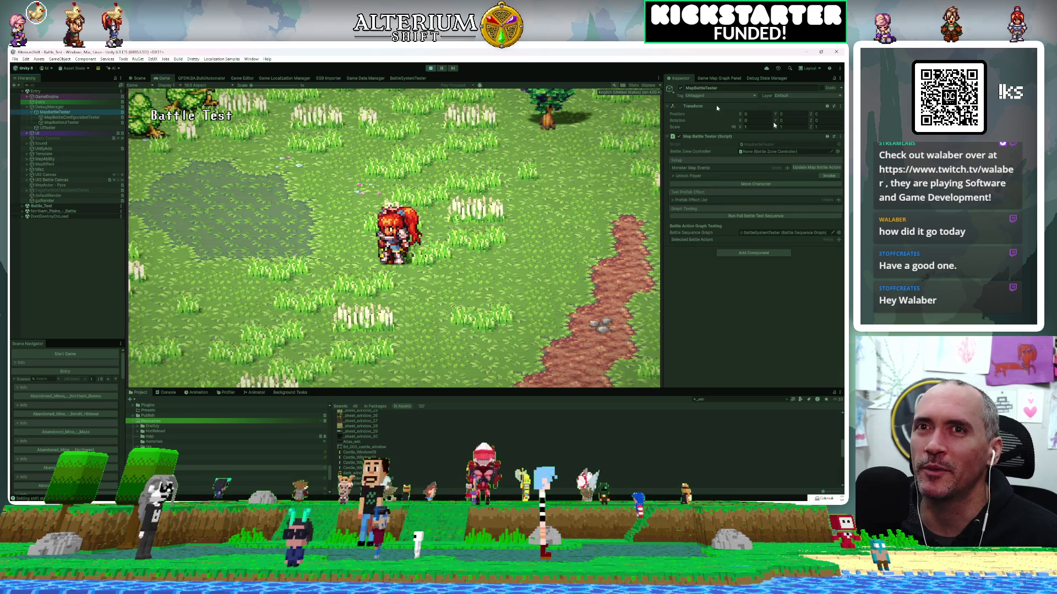
{"action": "left_click", "coordinate": [743, 216]}
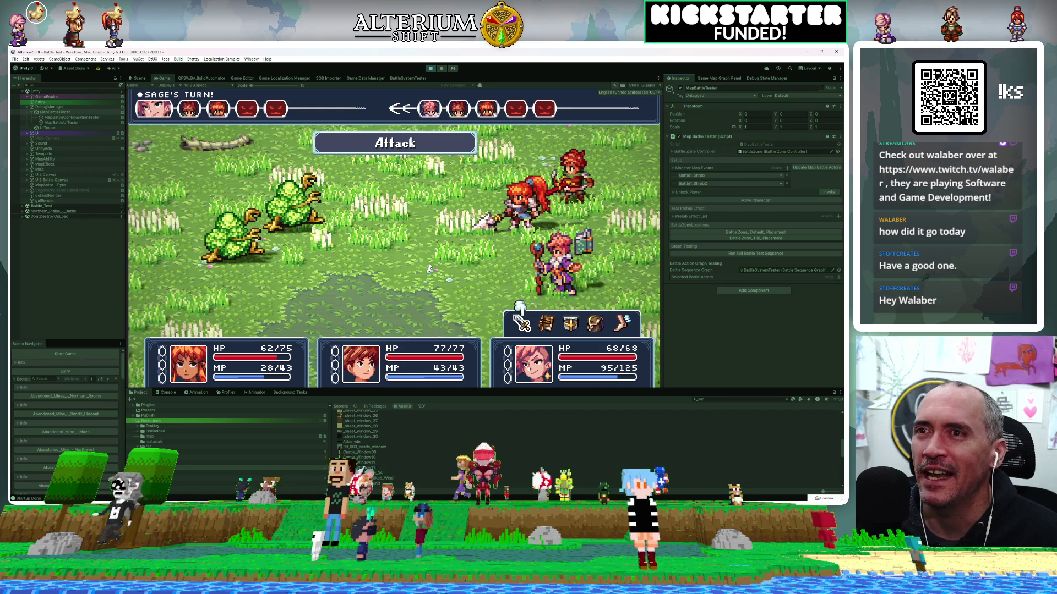
Step: Browse Sage's skill list, viewing Fire and Water, without using a skill
{"action": "key", "text": "Right"}
{"action": "key", "text": "Right"}
{"action": "key", "text": "Left"}
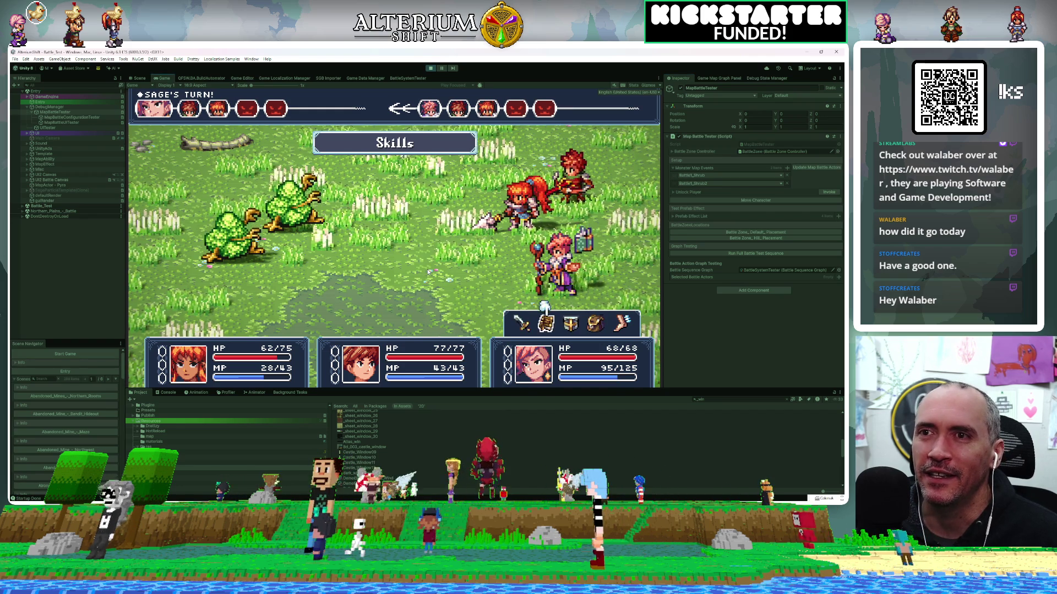
{"action": "key", "text": "Return"}
{"action": "key", "text": "Down"}
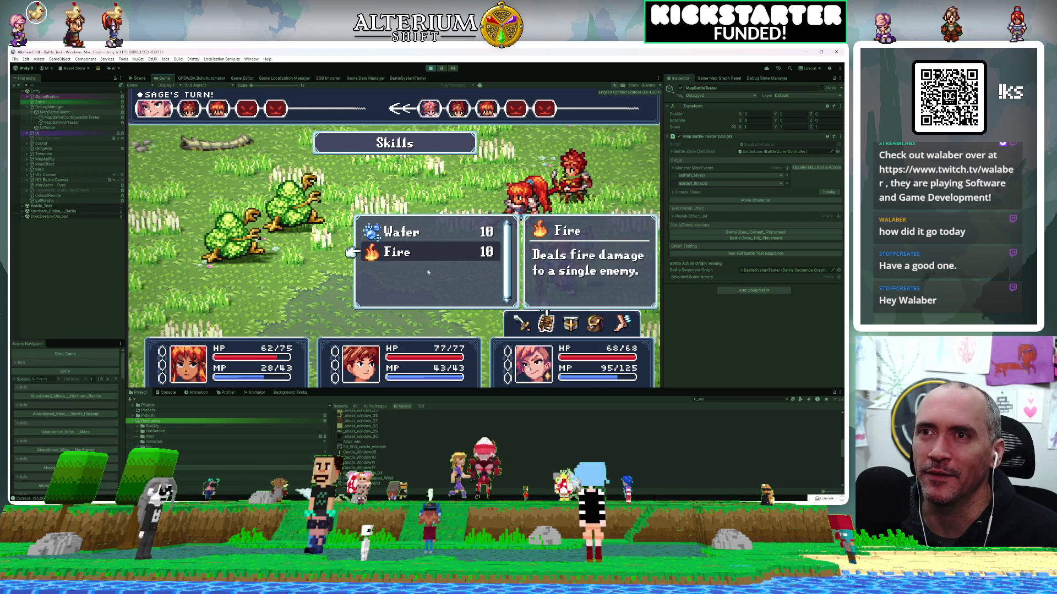
{"action": "key", "text": "Up"}
{"action": "key", "text": "Return"}
Step: Look through the item list at Medicinal Herb, then close it
{"action": "key", "text": "Right"}
{"action": "key", "text": "Right"}
{"action": "key", "text": "Right"}
{"action": "key", "text": "Left"}
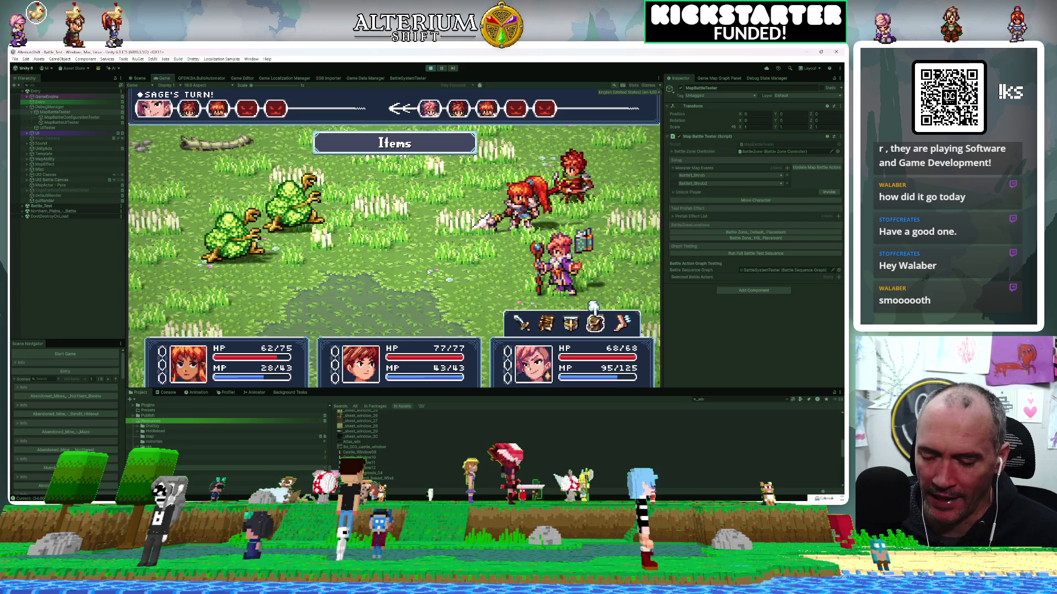
{"action": "key", "text": "Return"}
{"action": "key", "text": "Down"}
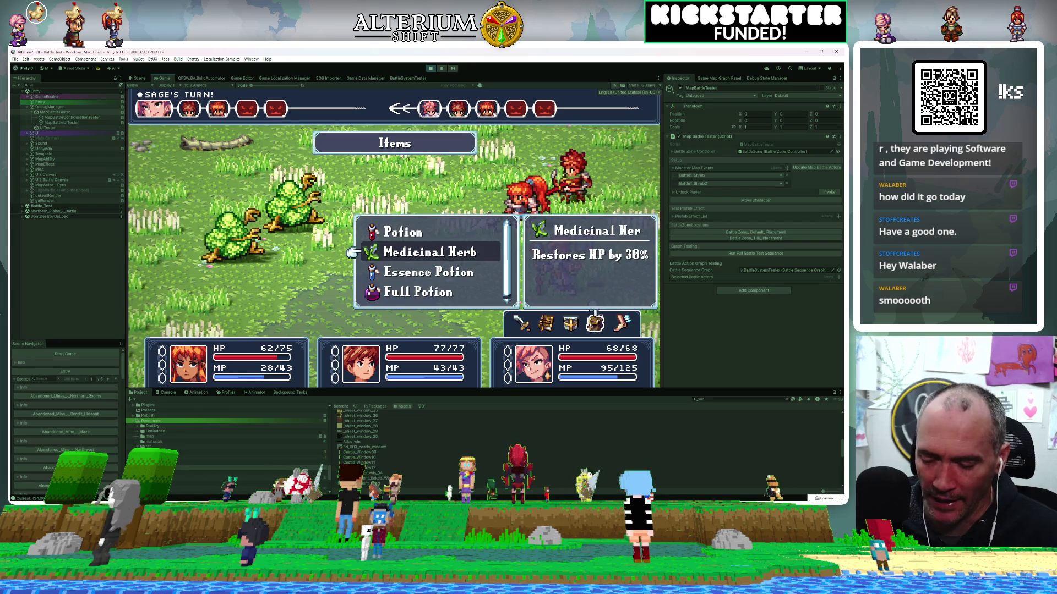
{"action": "key", "text": "Escape"}
Step: Have Sage use the Attack command on the shrub enemy
{"action": "key", "text": "Left"}
{"action": "key", "text": "Left"}
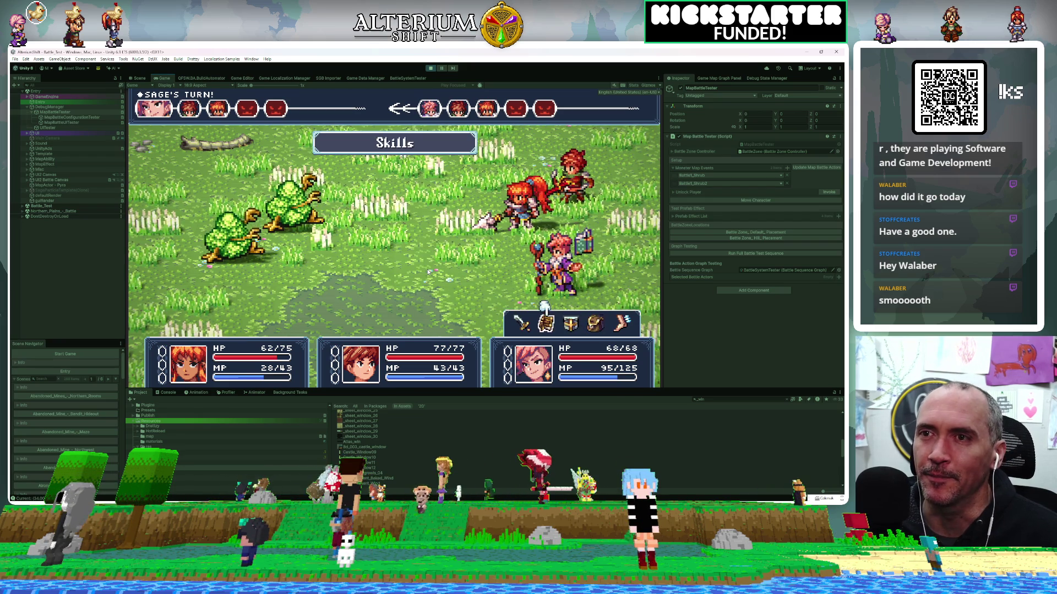
{"action": "key", "text": "Right"}
{"action": "key", "text": "Right"}
{"action": "key", "text": "Right"}
{"action": "key", "text": "Left"}
{"action": "key", "text": "Left"}
{"action": "key", "text": "Left"}
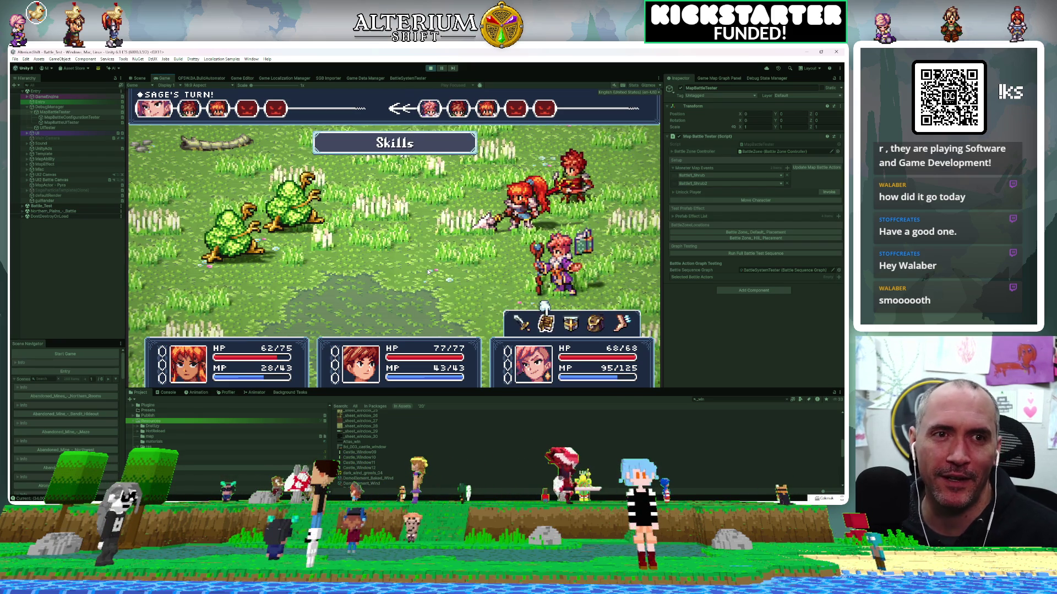
{"action": "key", "text": "Left"}
{"action": "key", "text": "Right"}
{"action": "key", "text": "Right"}
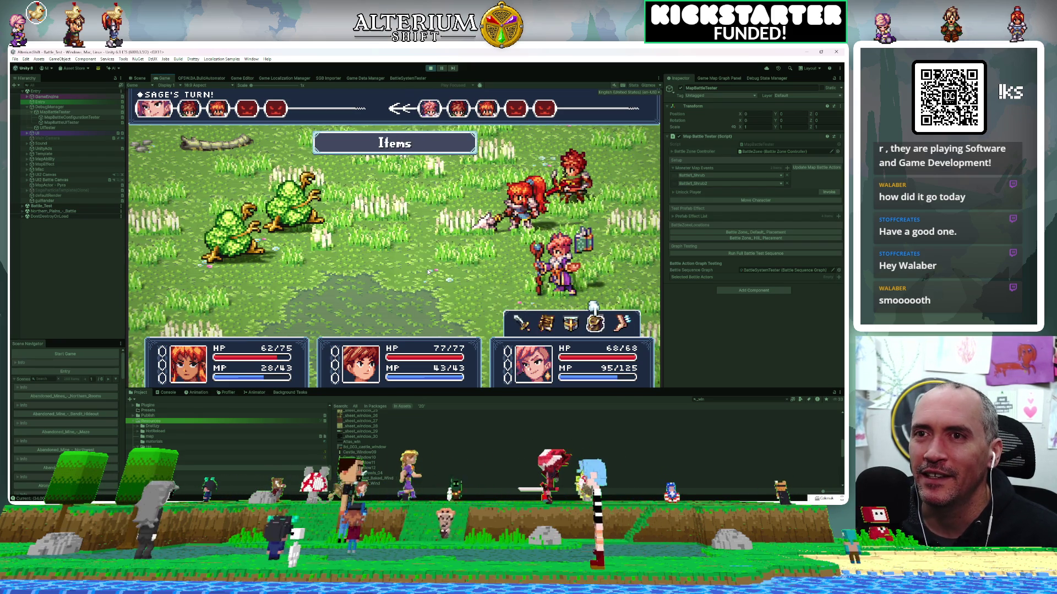
{"action": "key", "text": "Left"}
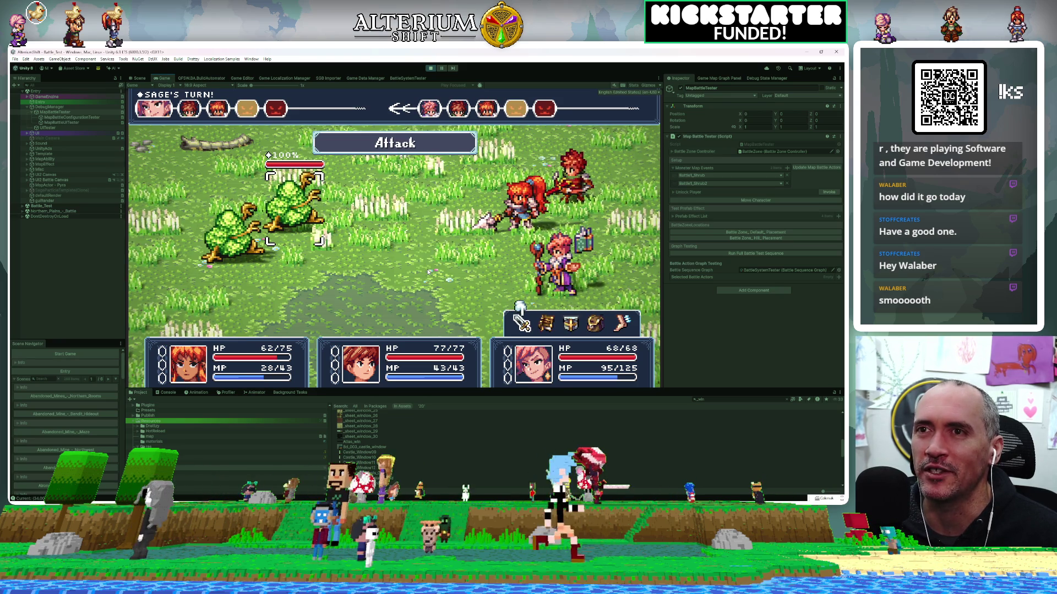
{"action": "key", "text": "Return"}
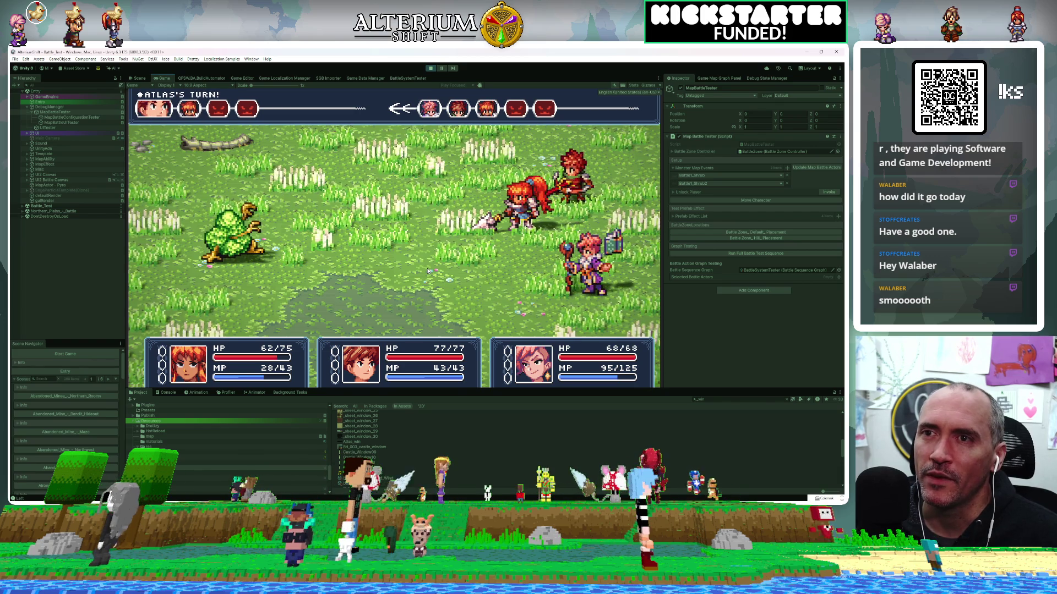
Step: Have Atlas use Focus Shot and Pyra attack the shrub enemy
{"action": "key", "text": "Right"}
{"action": "key", "text": "Return"}
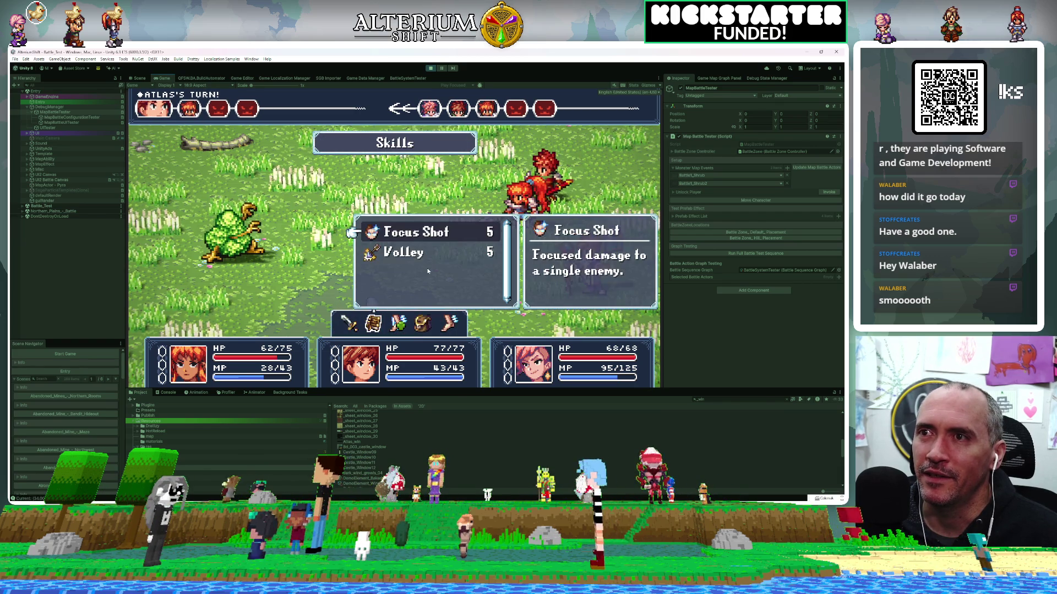
{"action": "key", "text": "Down"}
{"action": "key", "text": "Up"}
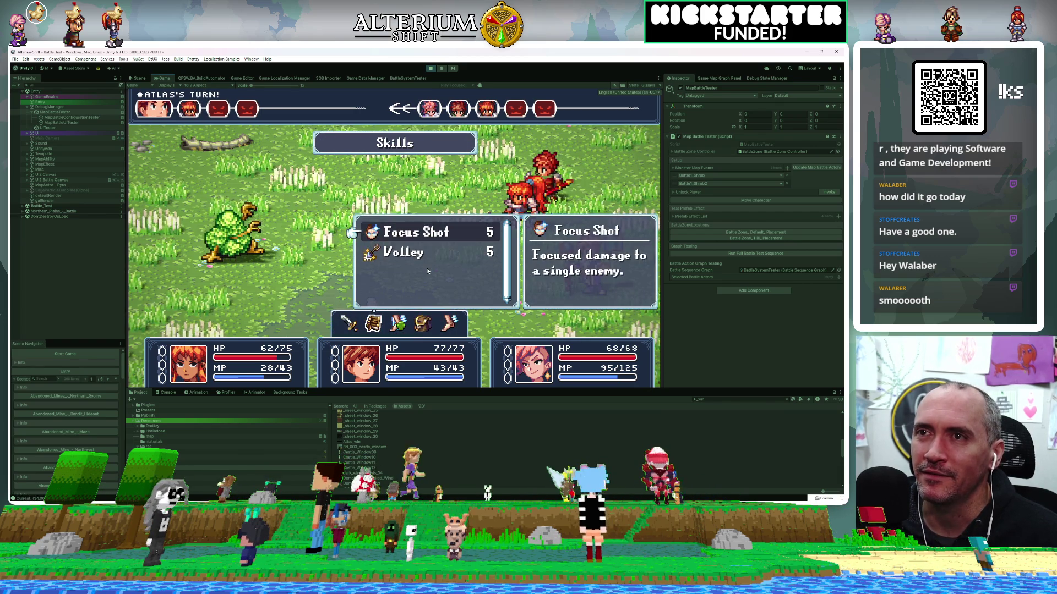
{"action": "key", "text": "Return"}
{"action": "key", "text": "Return"}
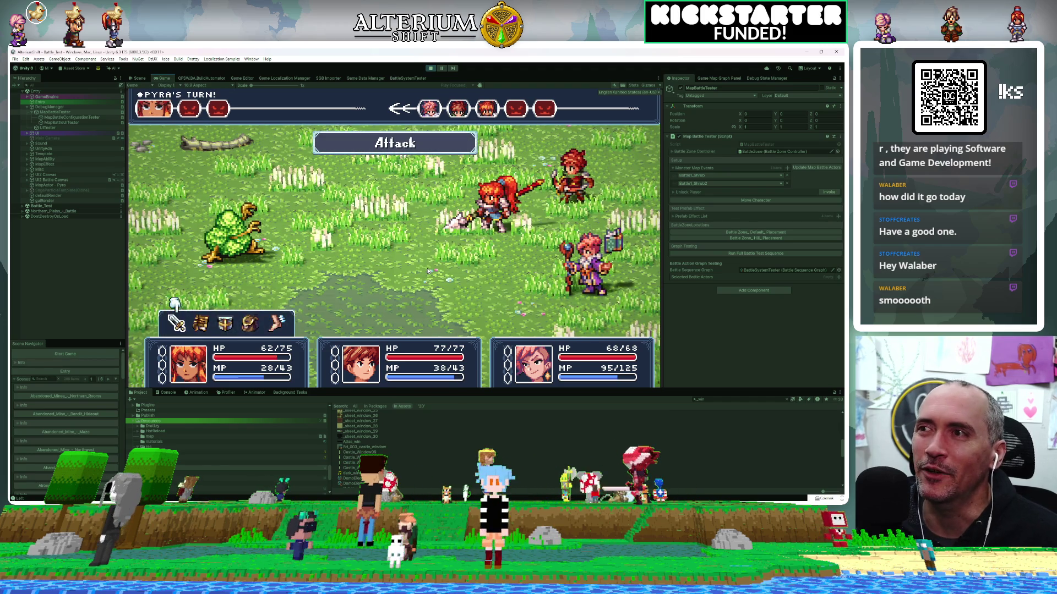
{"action": "key", "text": "Return"}
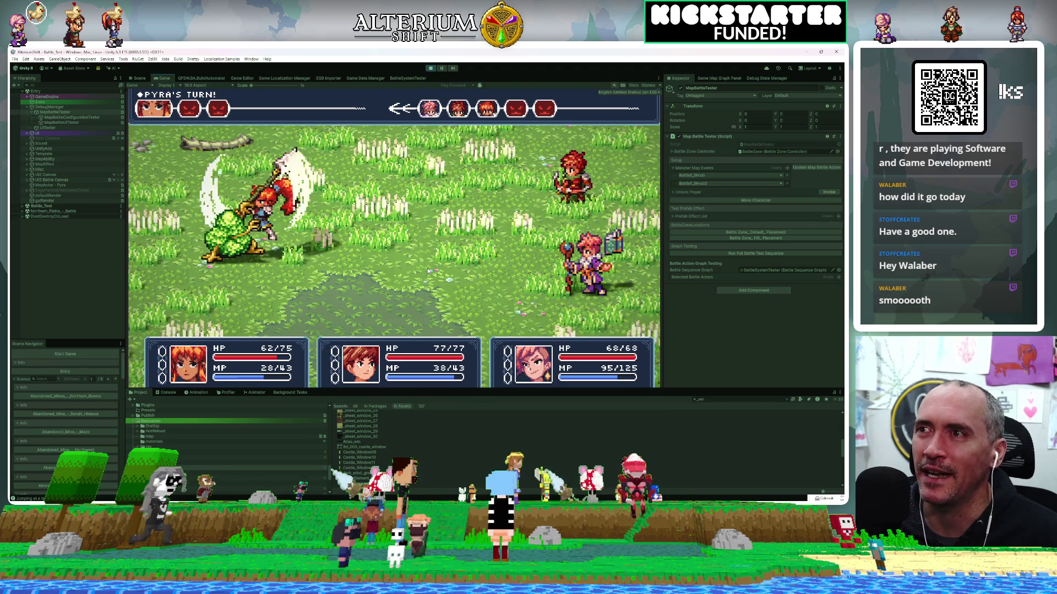